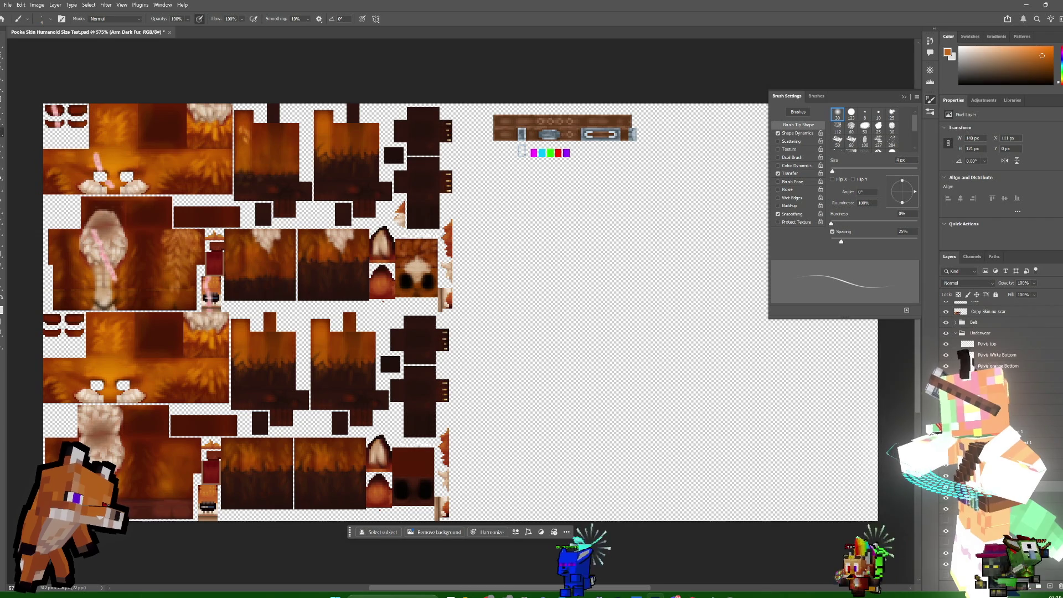
- Bring the Chrome Remote Desktop window with the stream command list in front of Photoshop
key("alt+Tab")
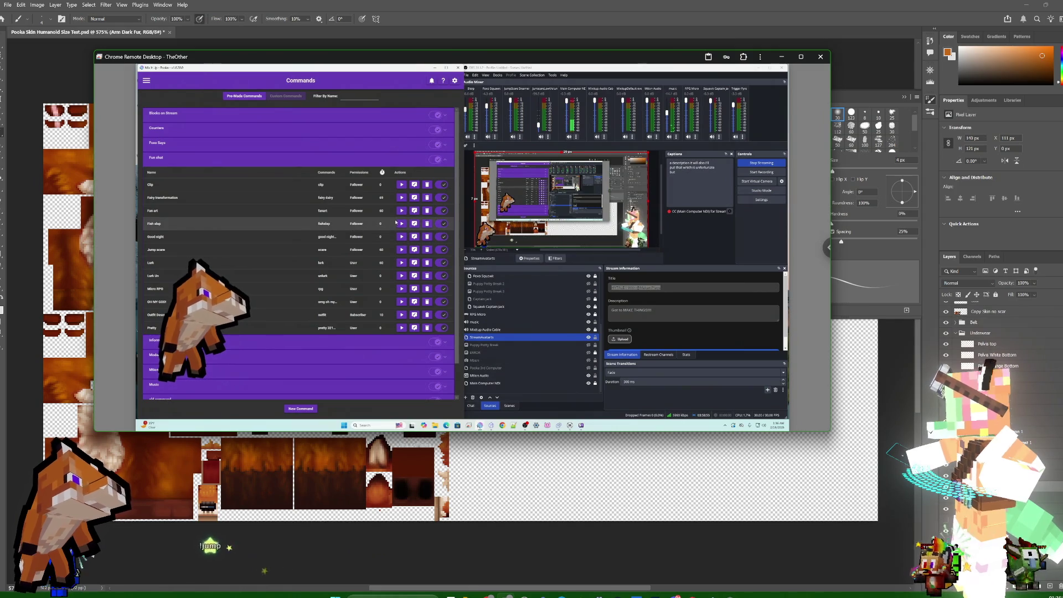
- Hide the Chrome Remote Desktop window so the Pooka Skin texture sheet shows again
key("super+Down")
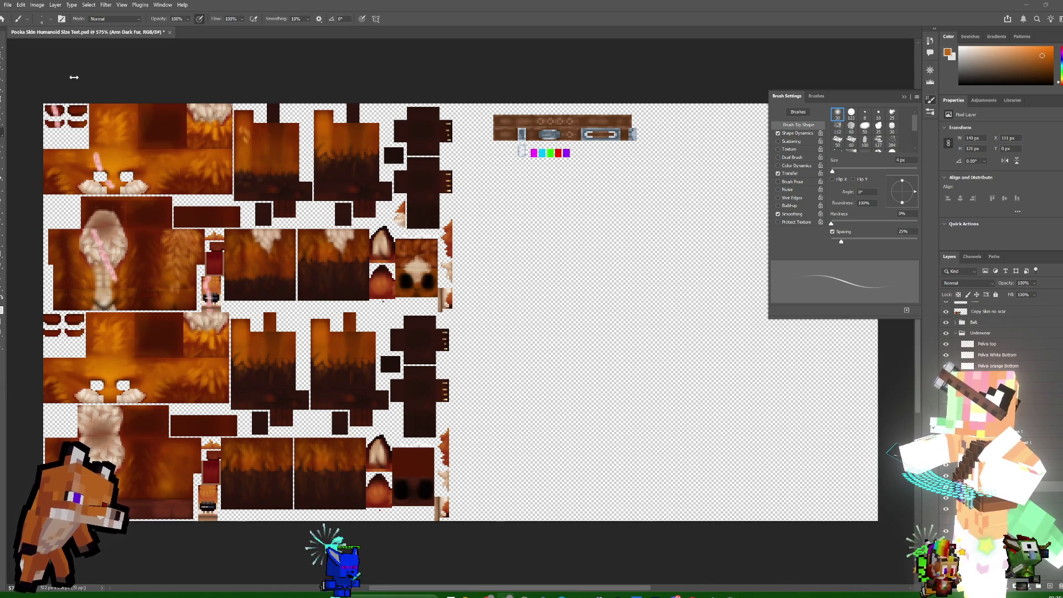
double_click(249, 5)
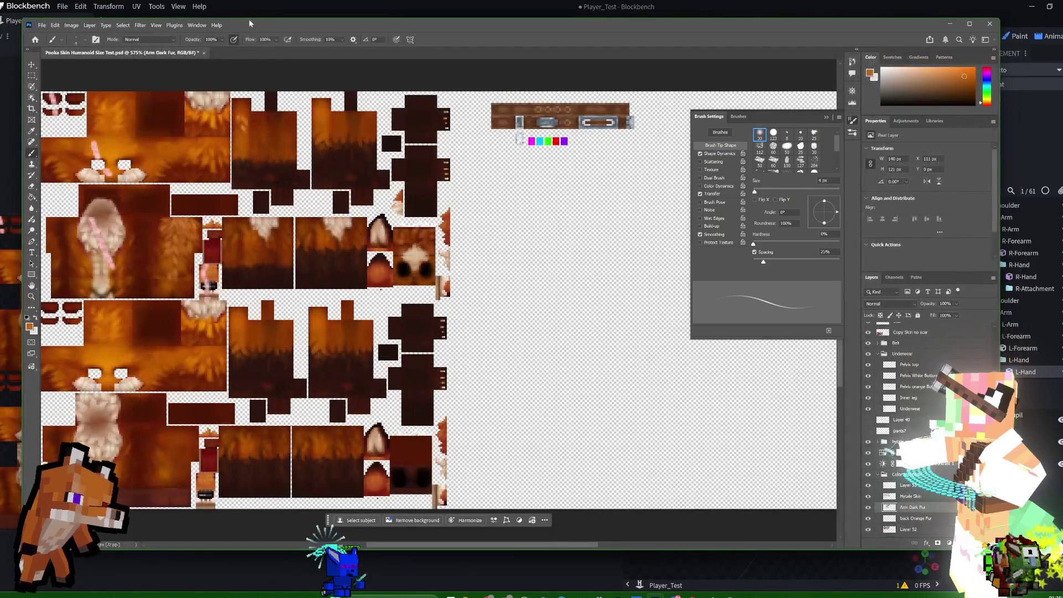
double_click(249, 23)
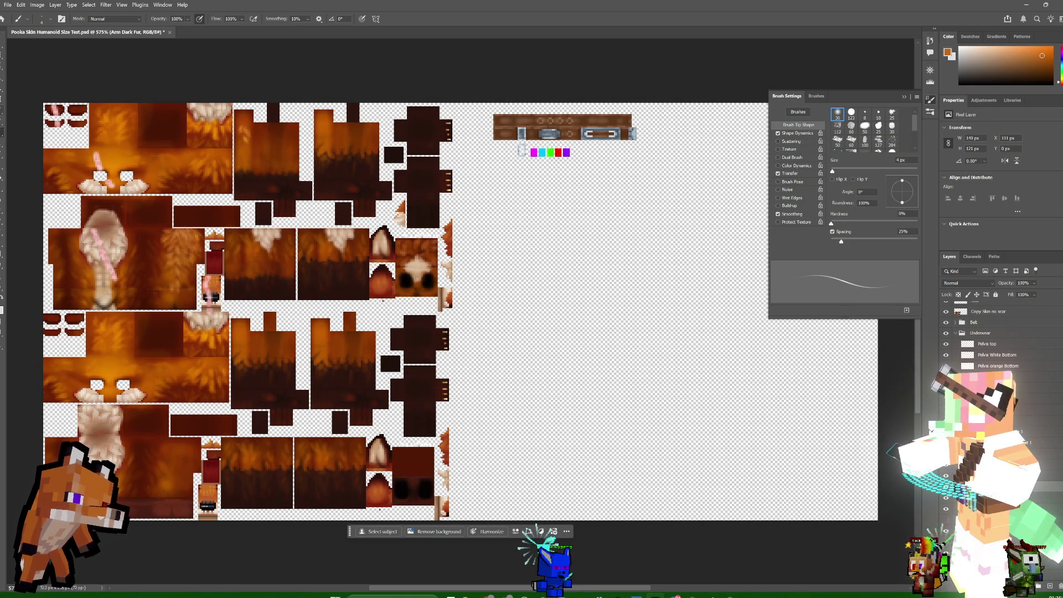
- Pick the Eraser at 70% opacity, then switch to the Eyedropper for sampling colours
key("e")
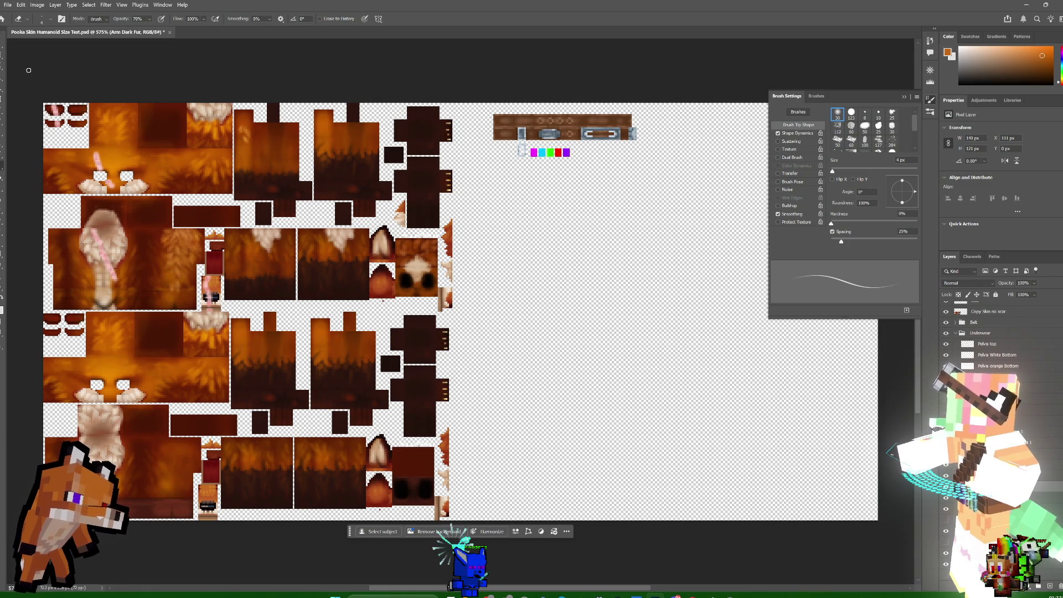
key("i")
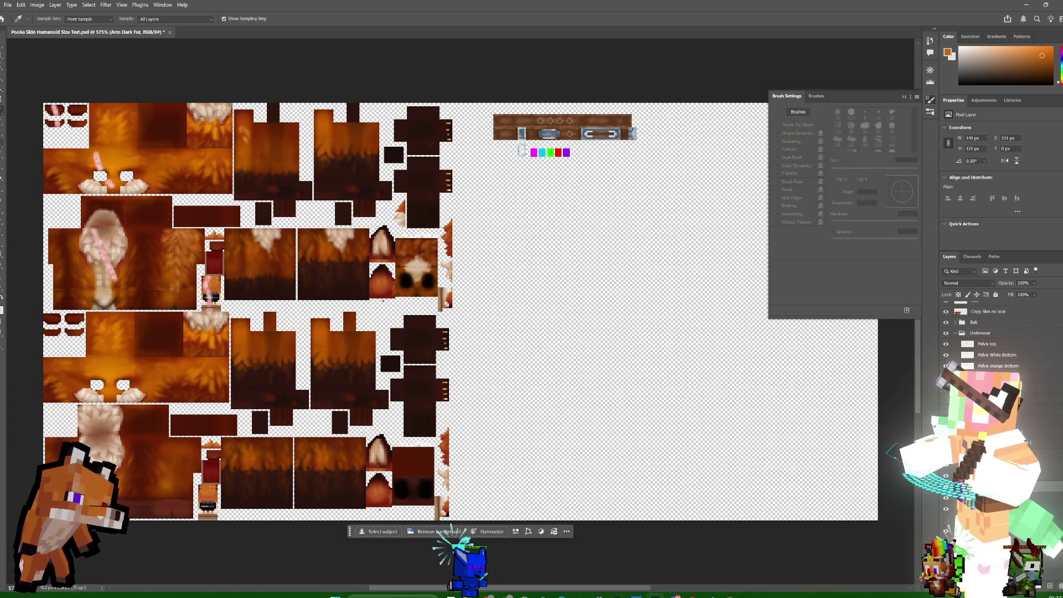
key("e")
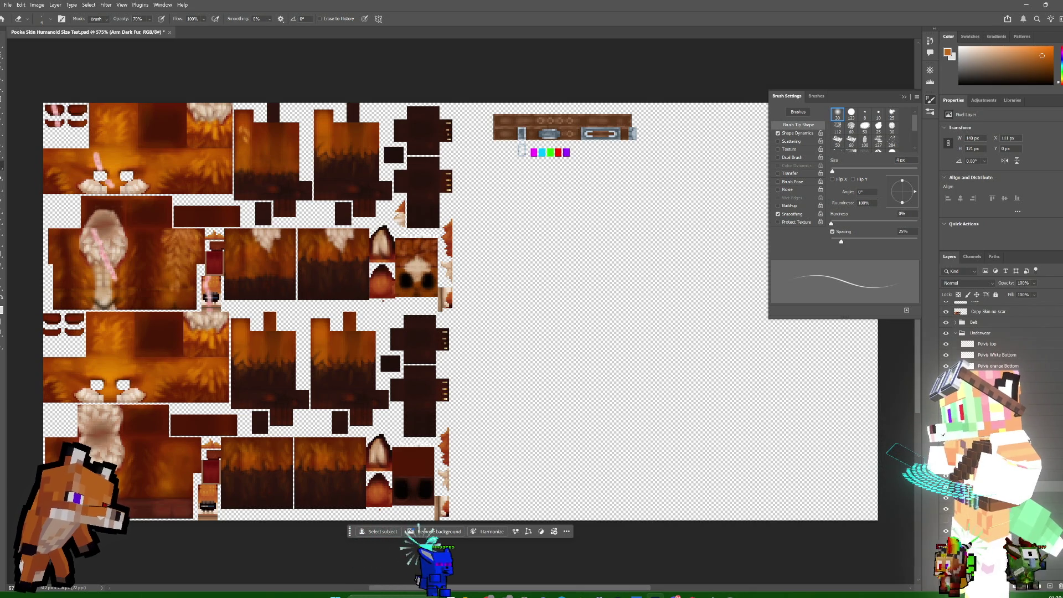
key("ctrl+j")
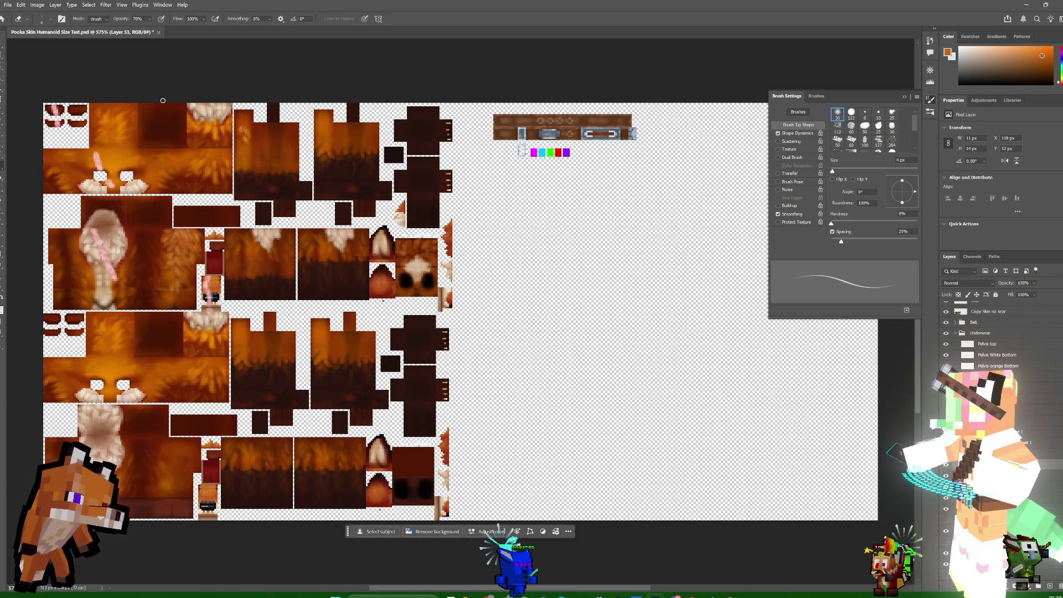
- Sample the orange fur colour from the texture and switch to the soft 4 px brush
key("i")
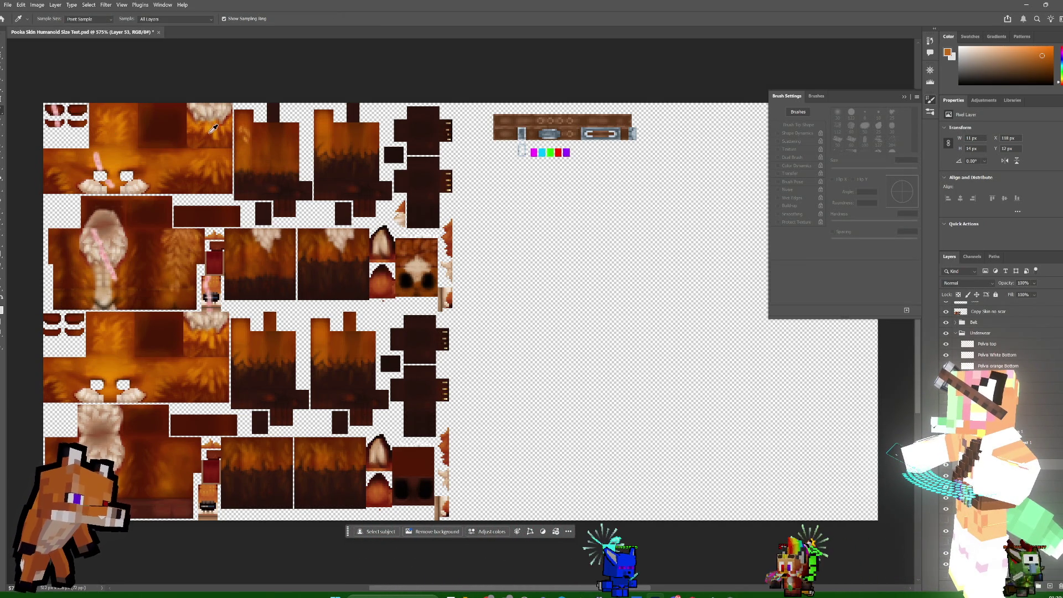
left_click(217, 163)
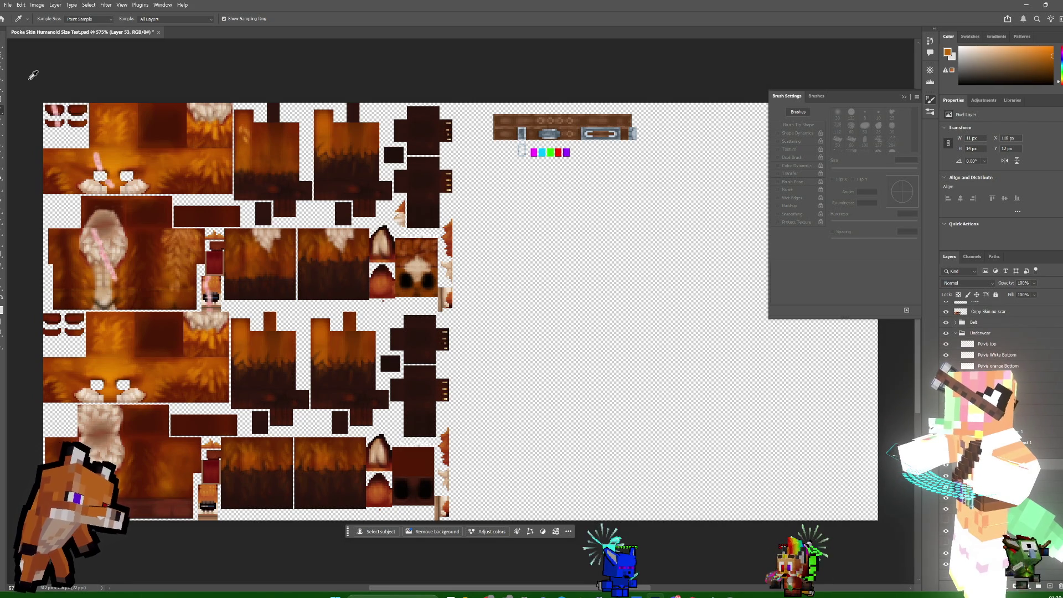
key("b")
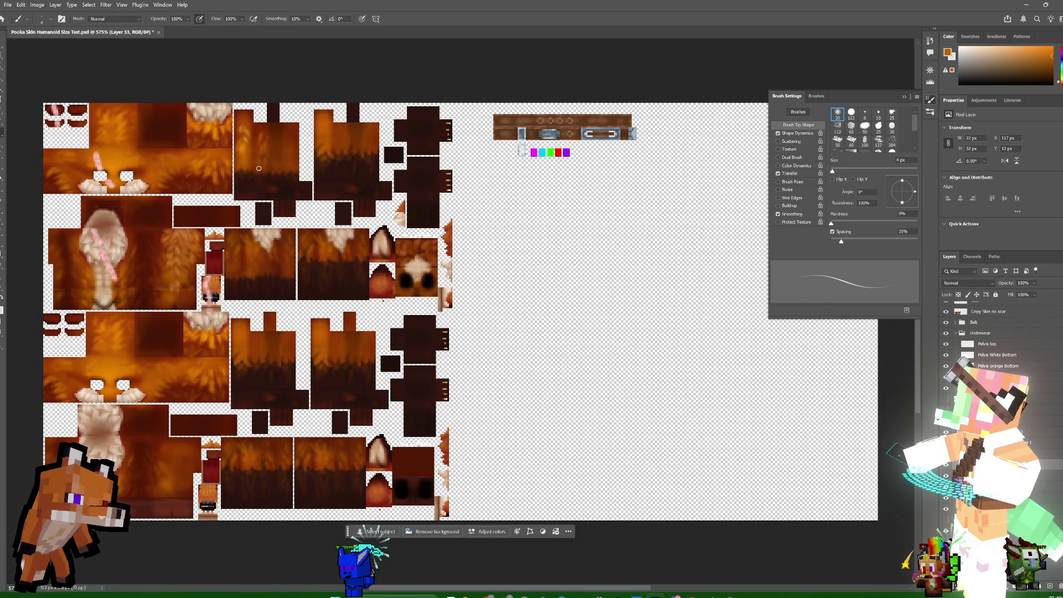
- Paint an orange dab and a short vertical orange stroke over the fur near the top
left_click(258, 171)
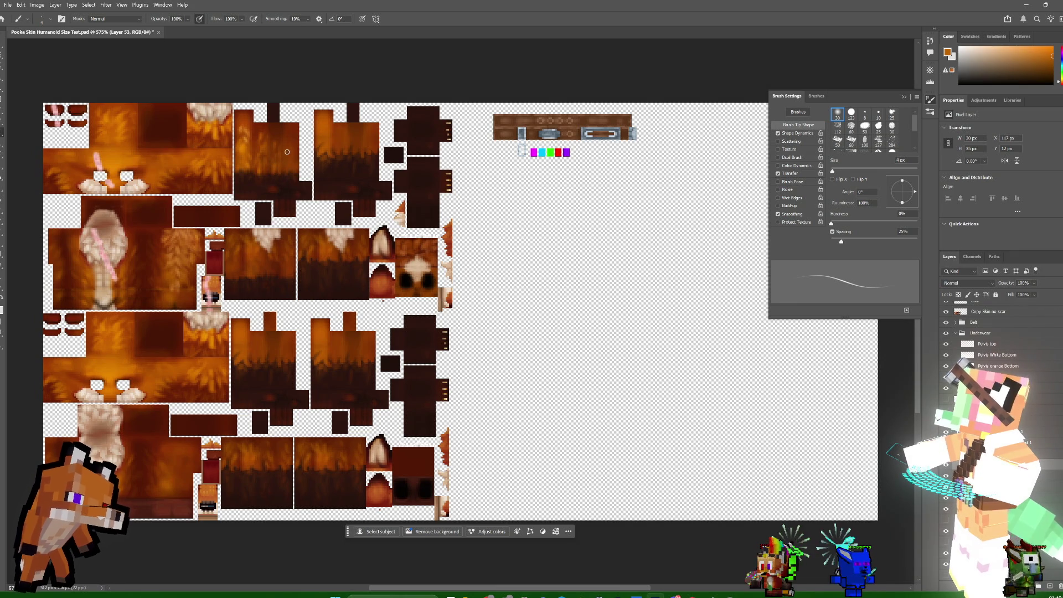
left_click_drag(290, 157, 290, 169)
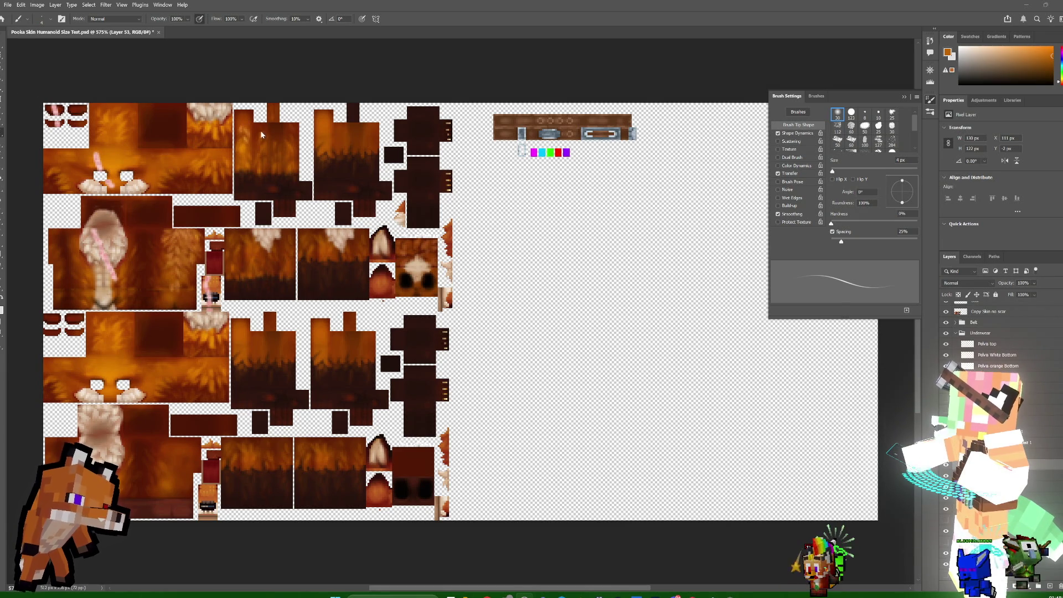
left_click(244, 123)
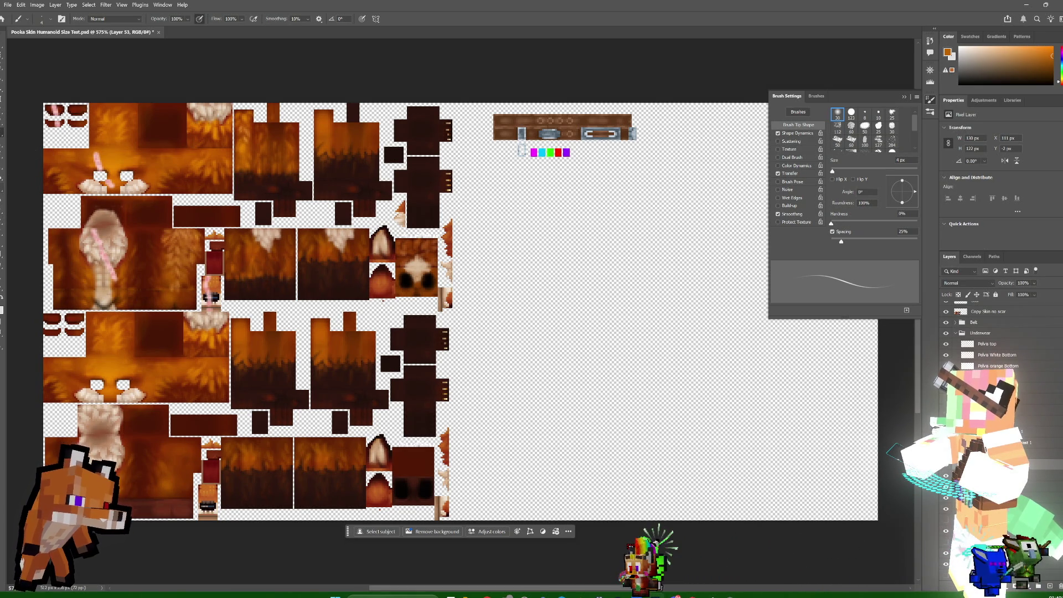
- Sample the pale beige from the face fur as the foreground colour
key("i")
left_click(117, 239)
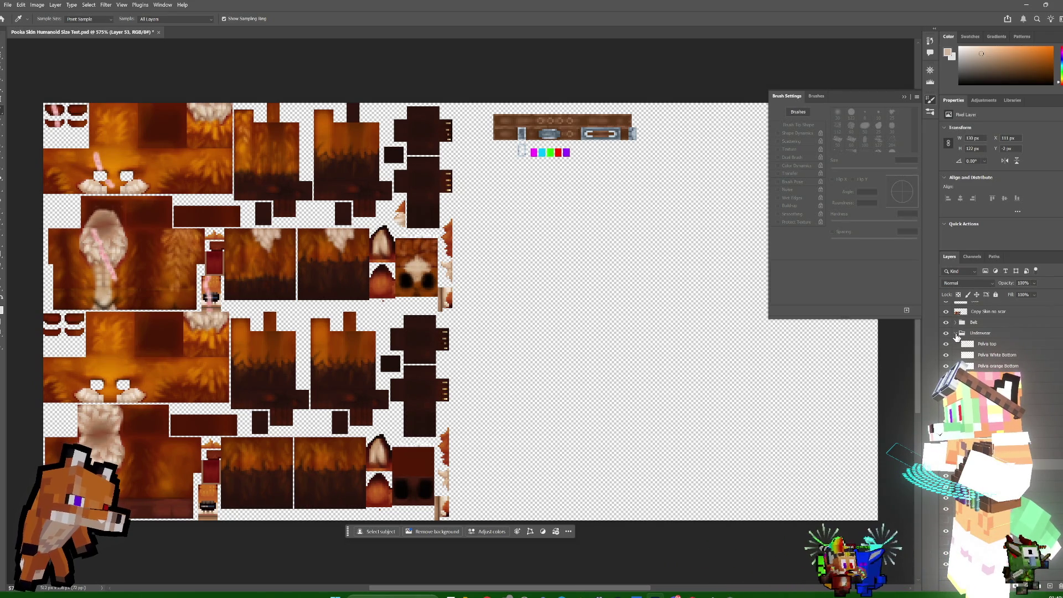
scroll(959, 335, "up", 3)
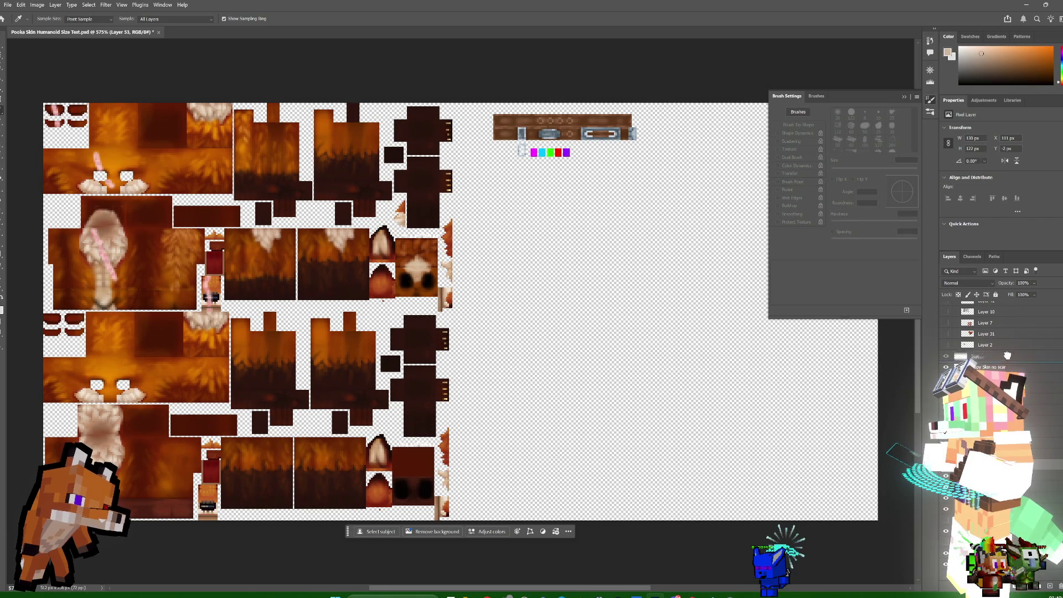
left_click_drag(1015, 344, 1007, 356)
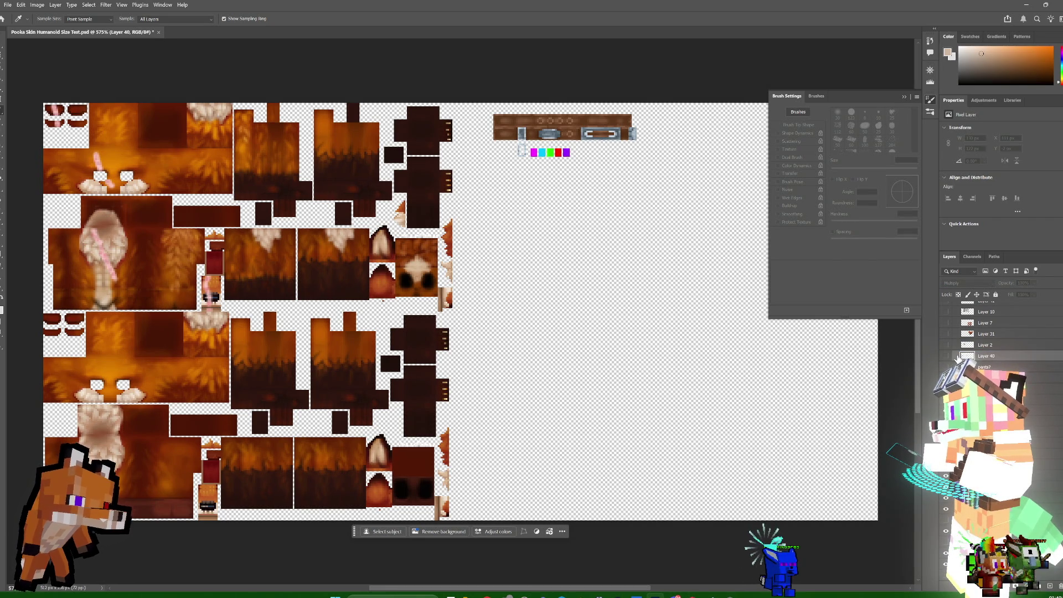
left_click(947, 357)
left_click(950, 361)
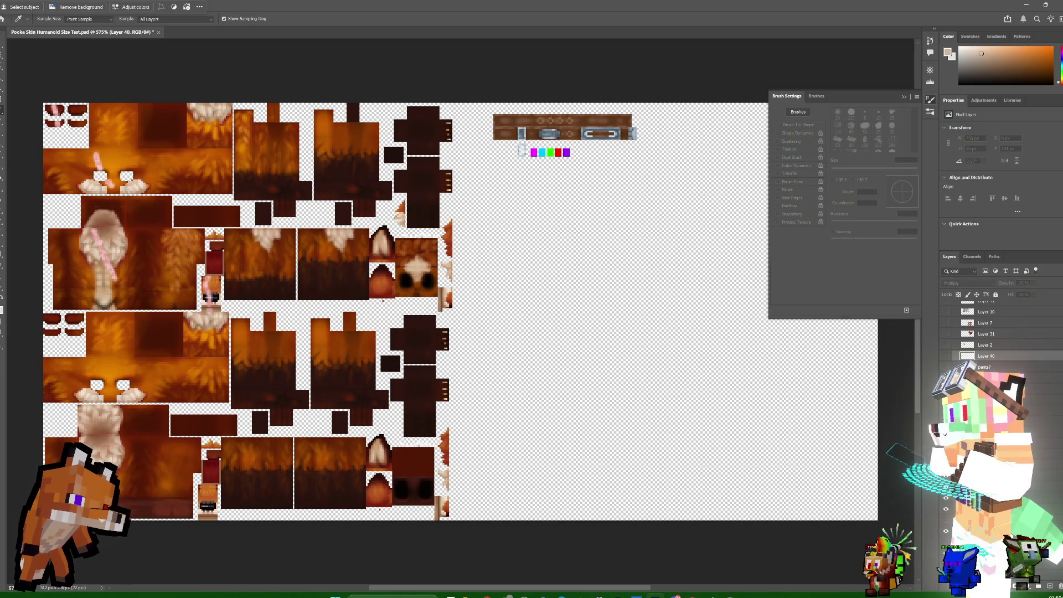
left_click_drag(985, 356, 1032, 586)
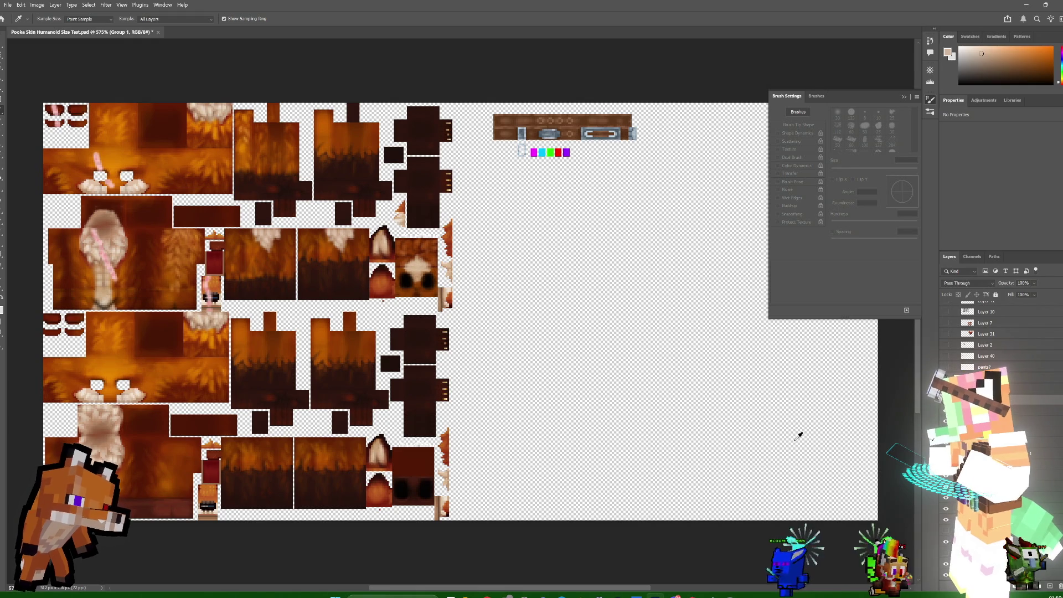
- Select the Fluff layer, add a new touch-up layer, and sample the tan skin tone
key("alt+bracketleft")
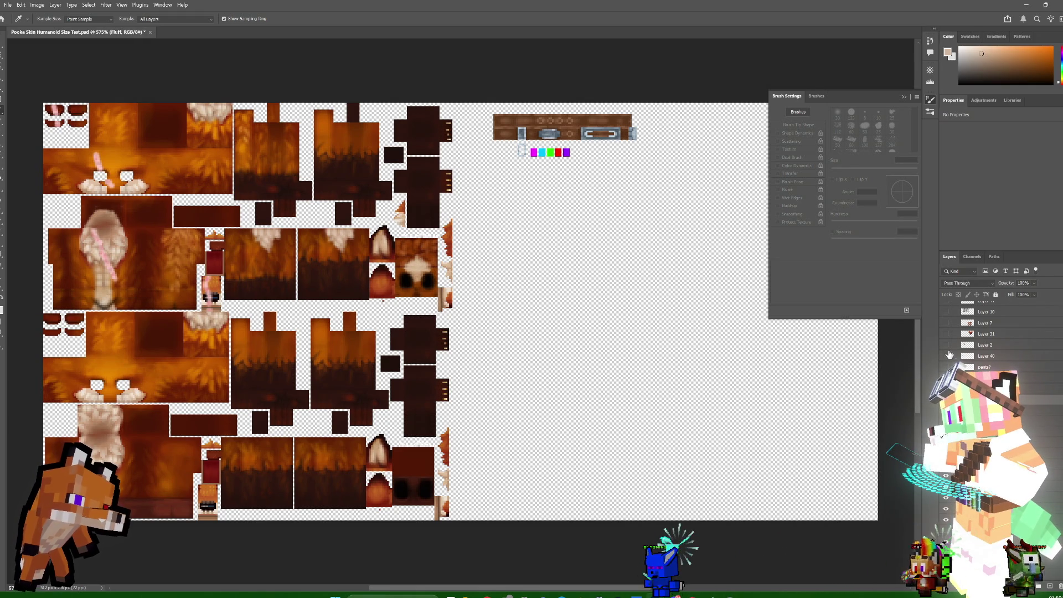
left_click(1051, 587)
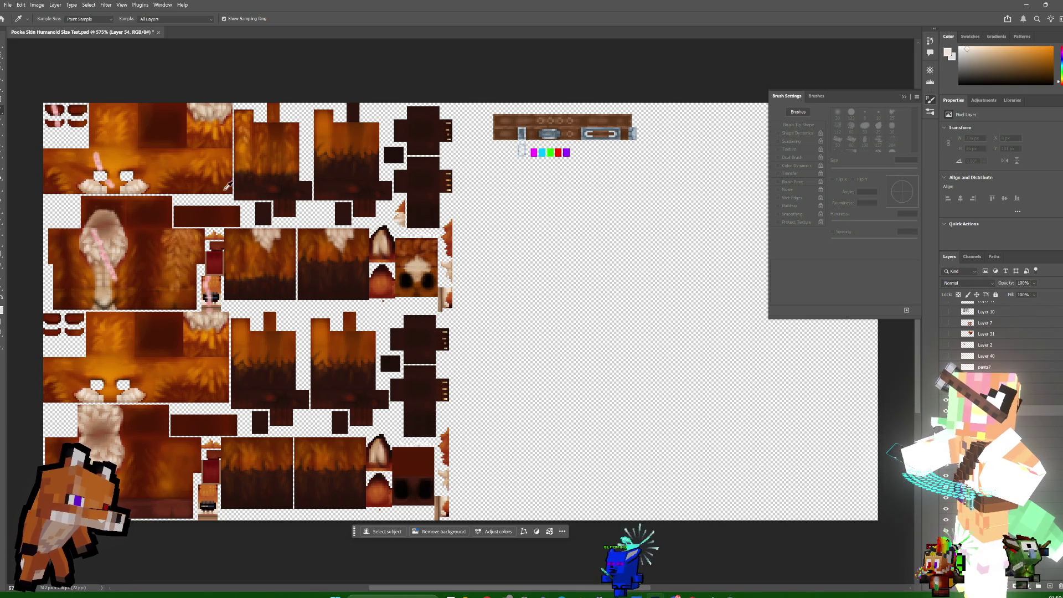
left_click(408, 217)
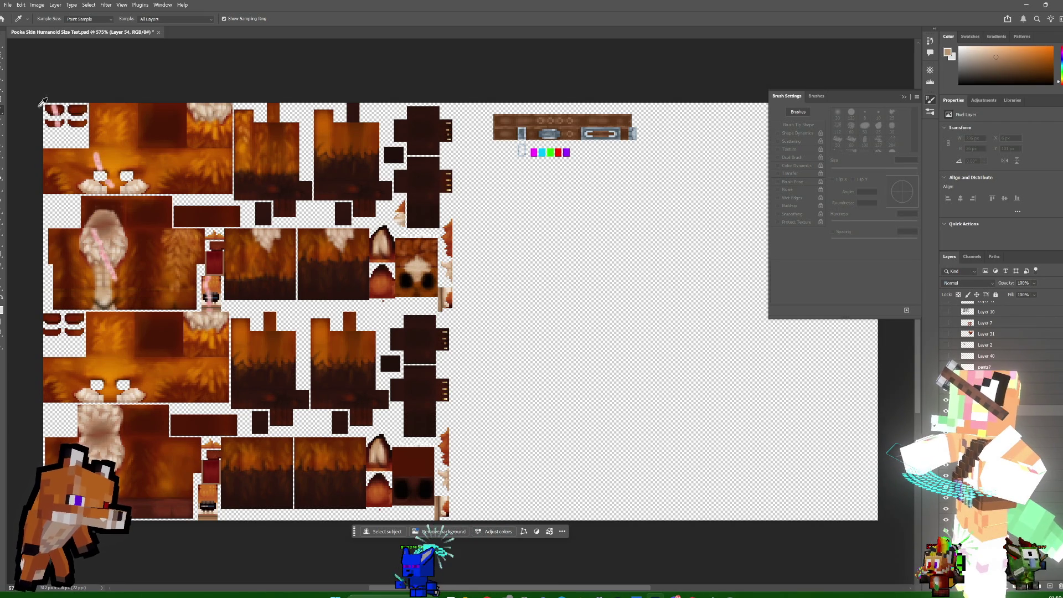
key("b")
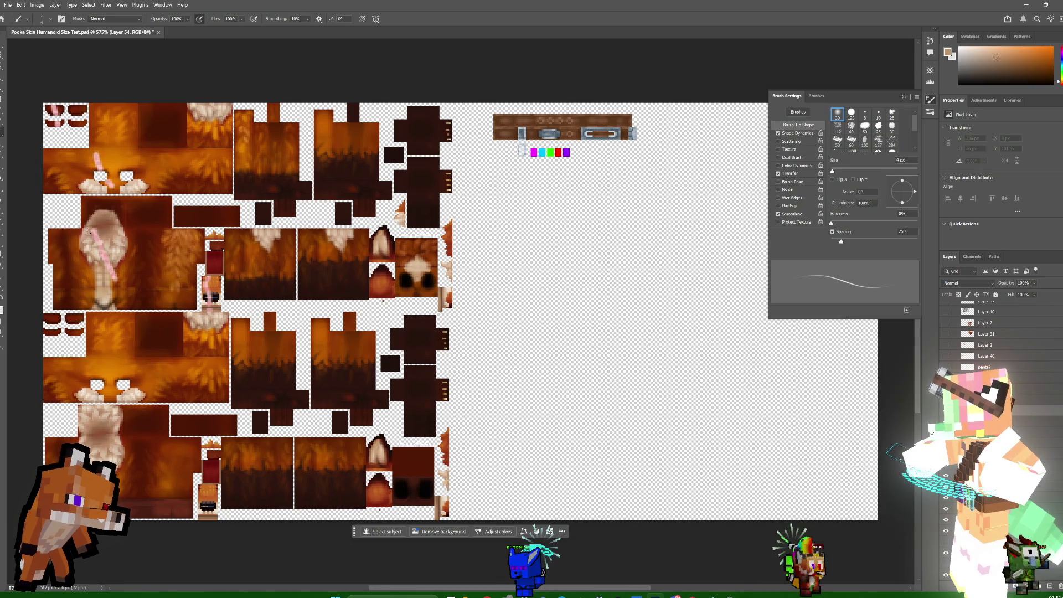
- Paint three small tan touch-up strokes on the pale patch near the pink mark
left_click_drag(85, 231, 83, 238)
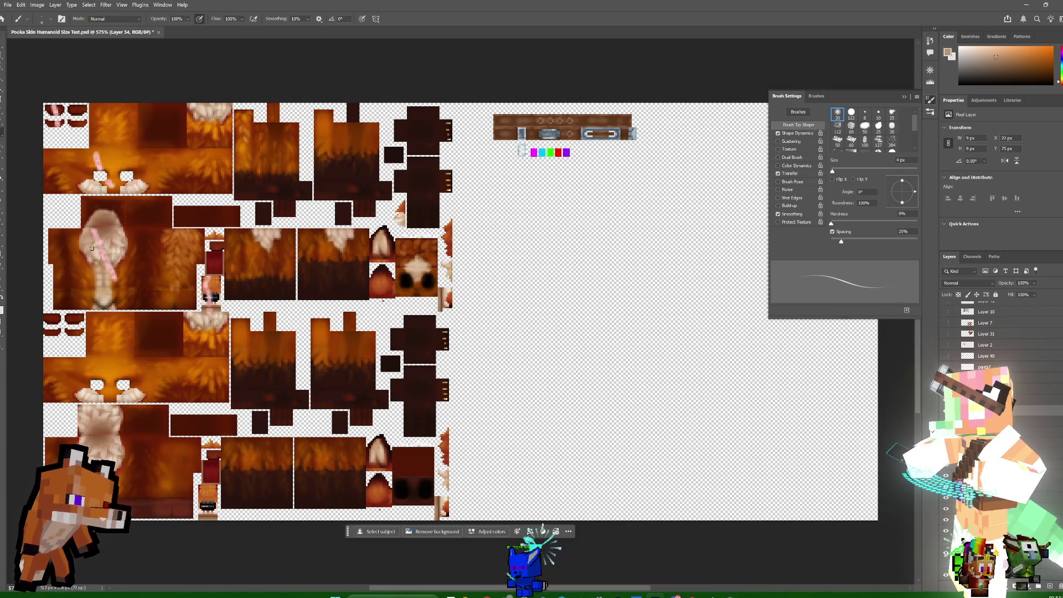
left_click_drag(84, 256, 84, 243)
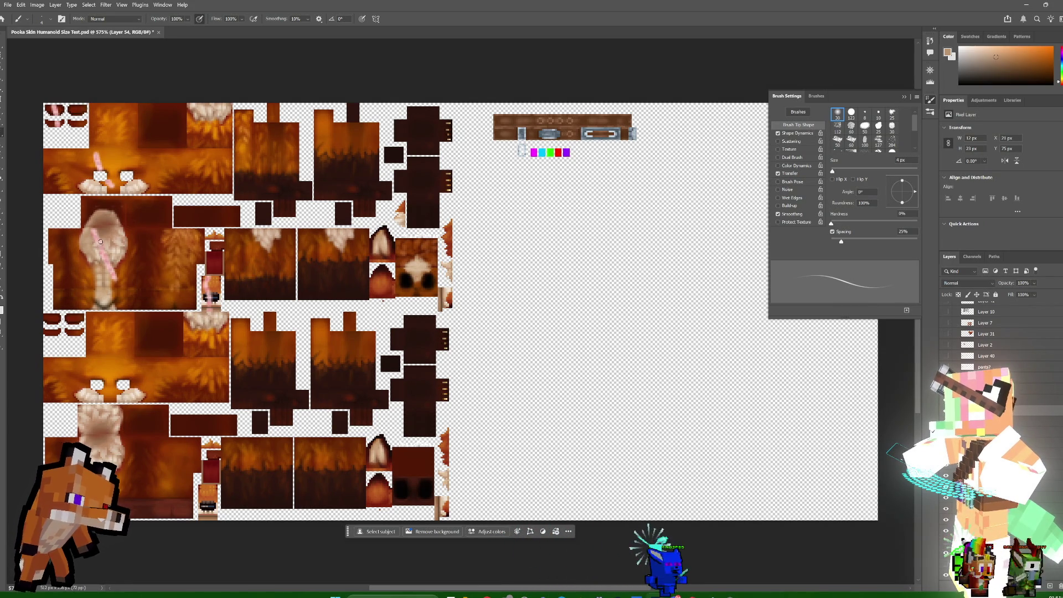
left_click_drag(99, 241, 103, 231)
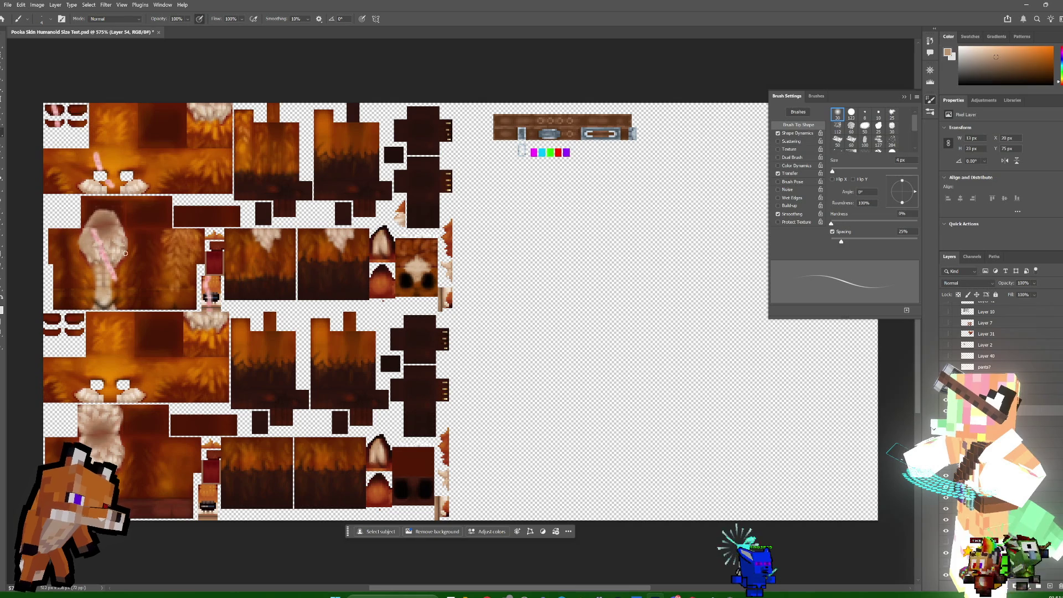
key("ctrl")
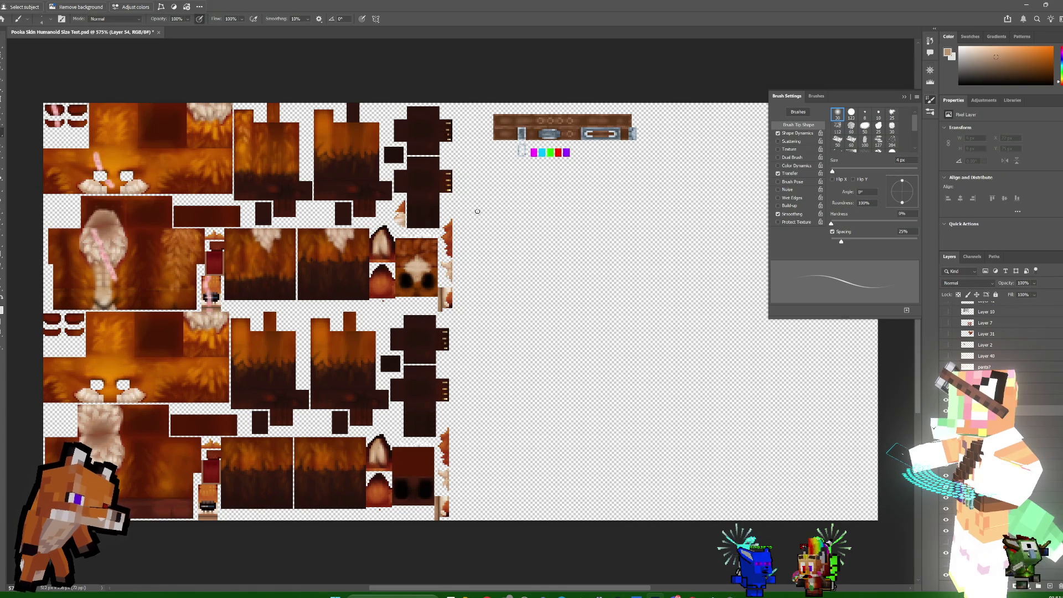
- Paint a light-tan tail strip right of the UV sheet, redoing the first stroke, then switch to Blockbench
mouse_move(483, 207)
left_mouse_down()
mouse_move(475, 219)
mouse_move(476, 204)
left_mouse_up()
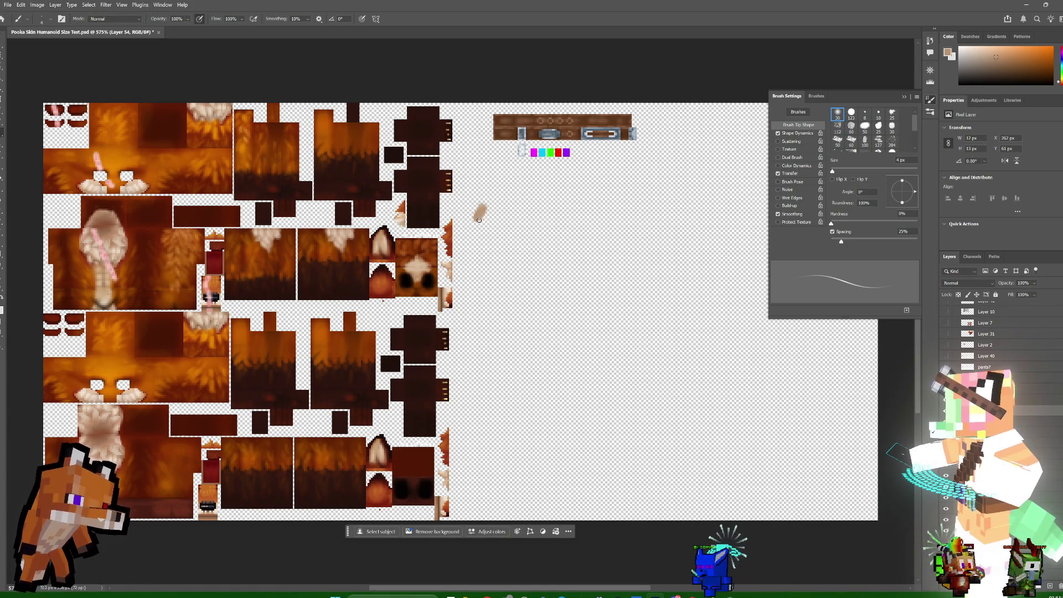
key("ctrl+z")
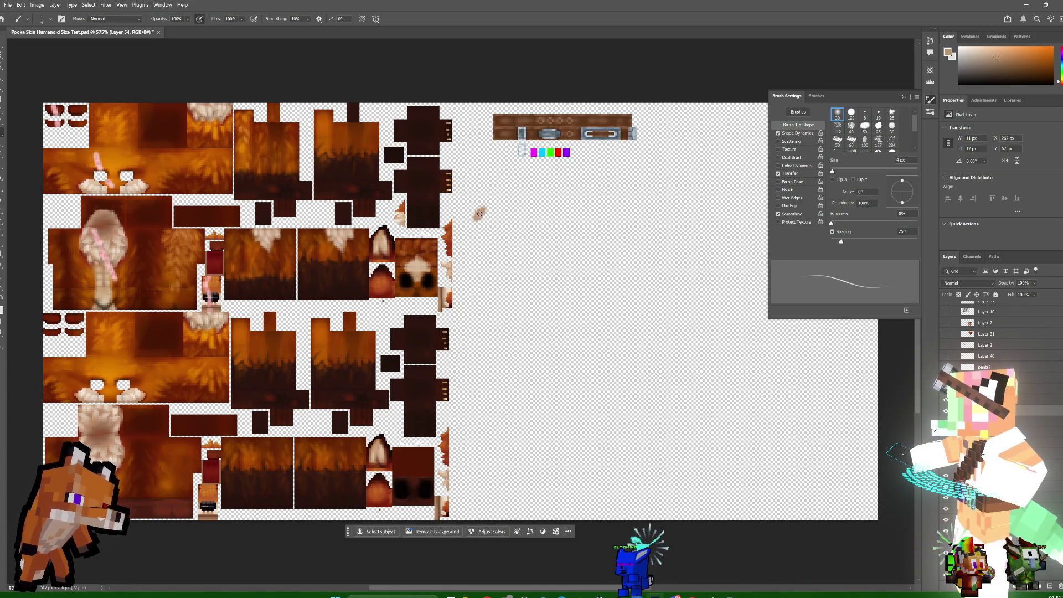
left_click_drag(471, 222, 484, 220)
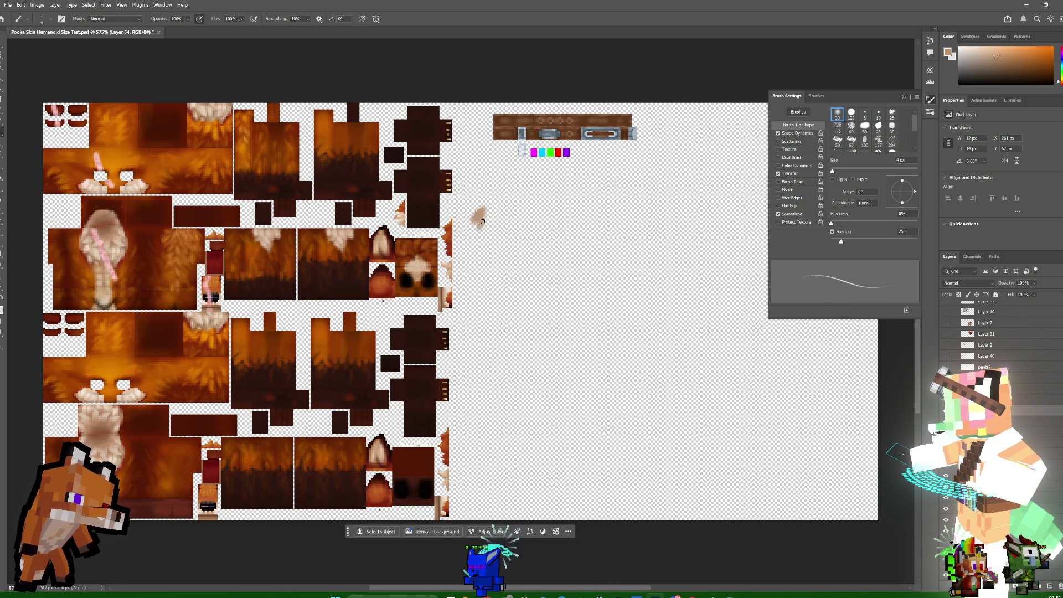
left_click_drag(484, 221, 475, 230)
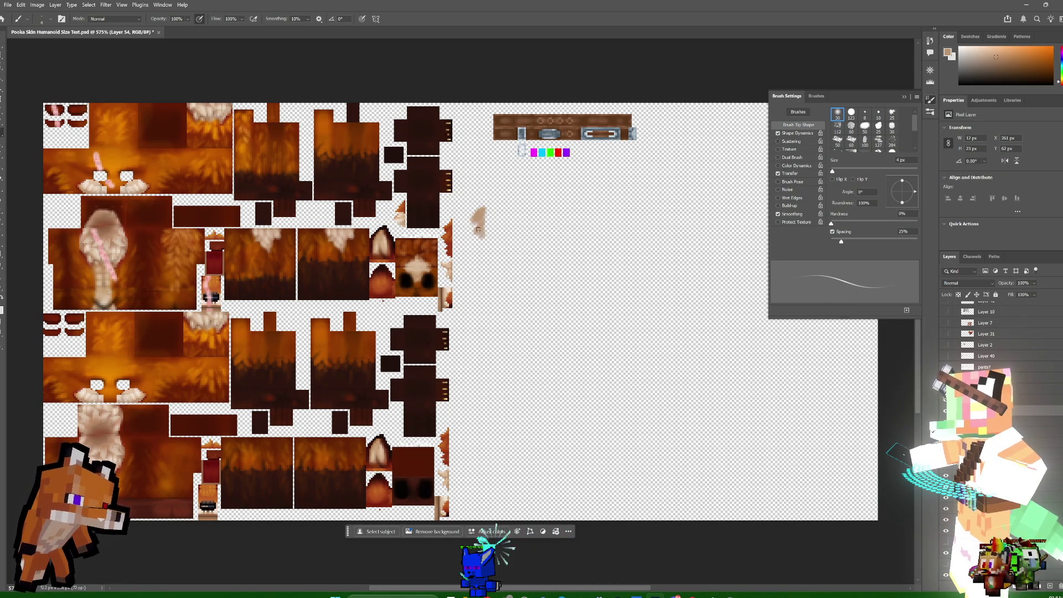
mouse_move(483, 218)
left_mouse_down()
mouse_move(480, 209)
mouse_move(487, 243)
left_mouse_up()
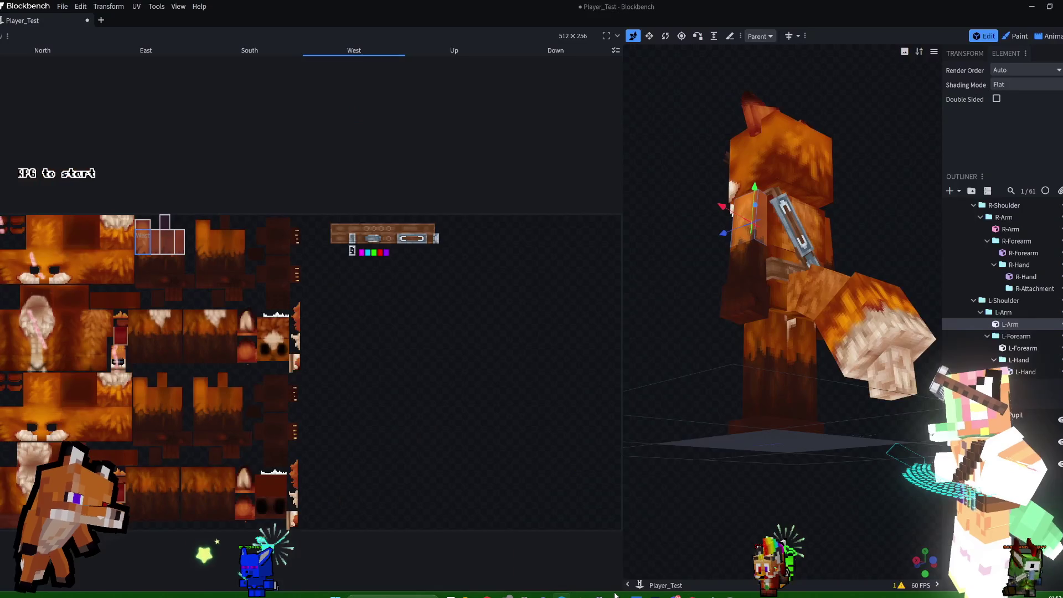
left_click(560, 595)
- Undo the arm pose and snap the fox model to the numpad front view
key("ctrl+z")
key("KP_1")
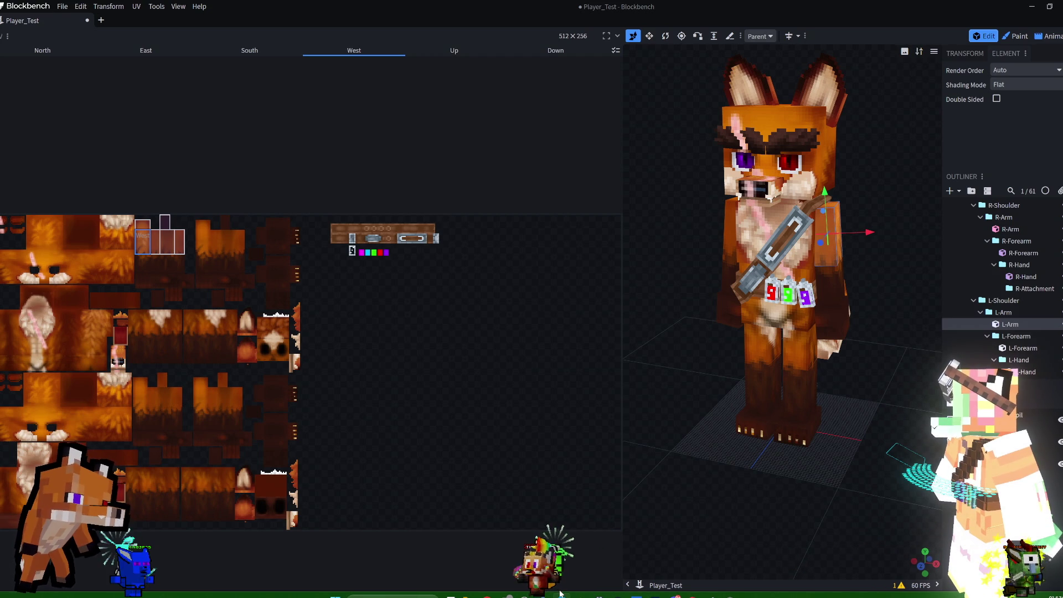
key("KP_1")
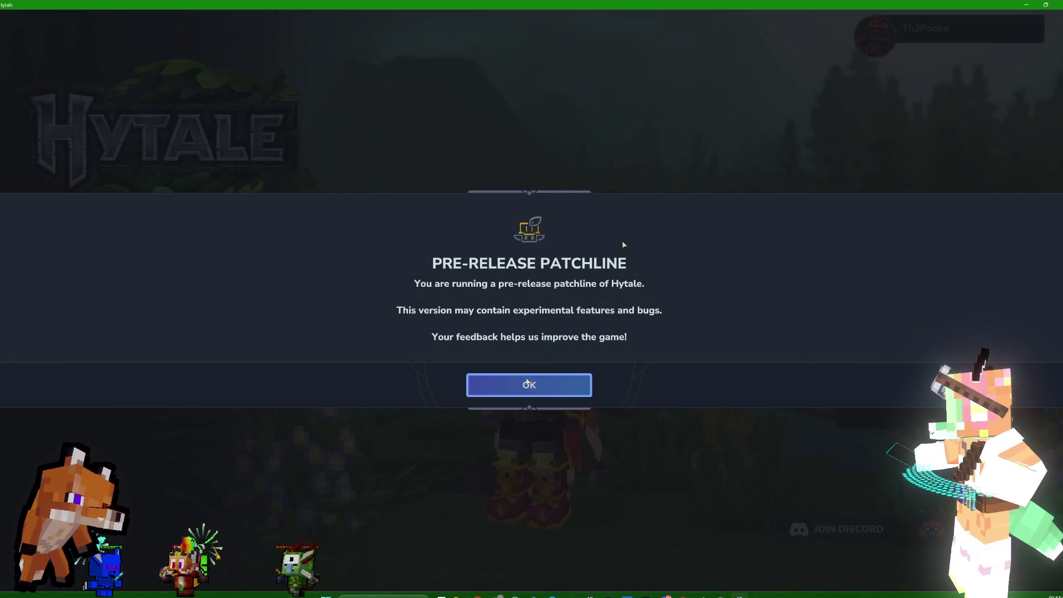
- Dismiss the pre-release notice, open avatar customization, and apply the Fringe haircut
left_click(531, 385)
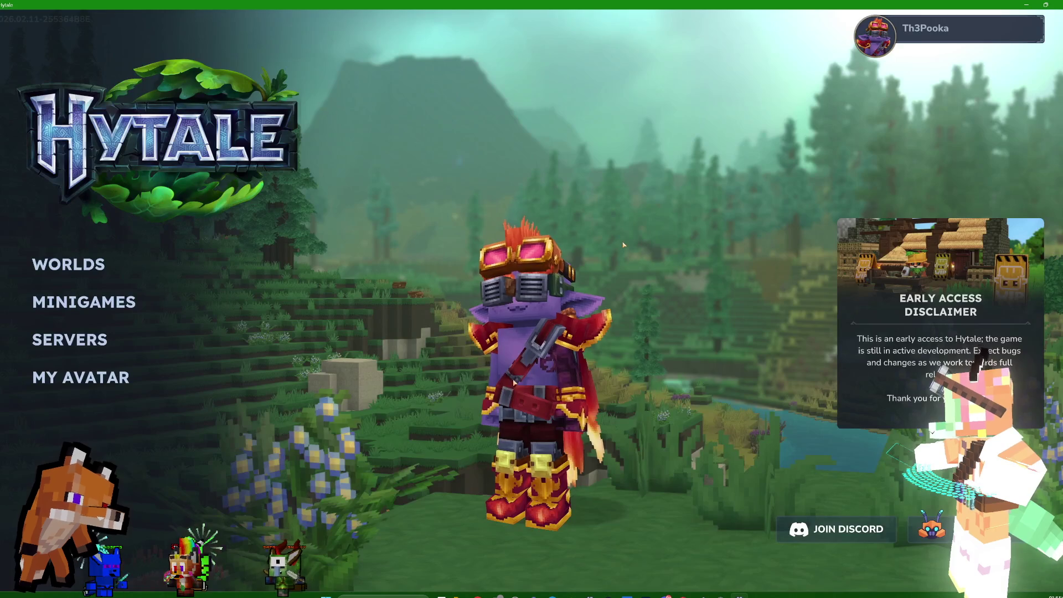
left_click(89, 382)
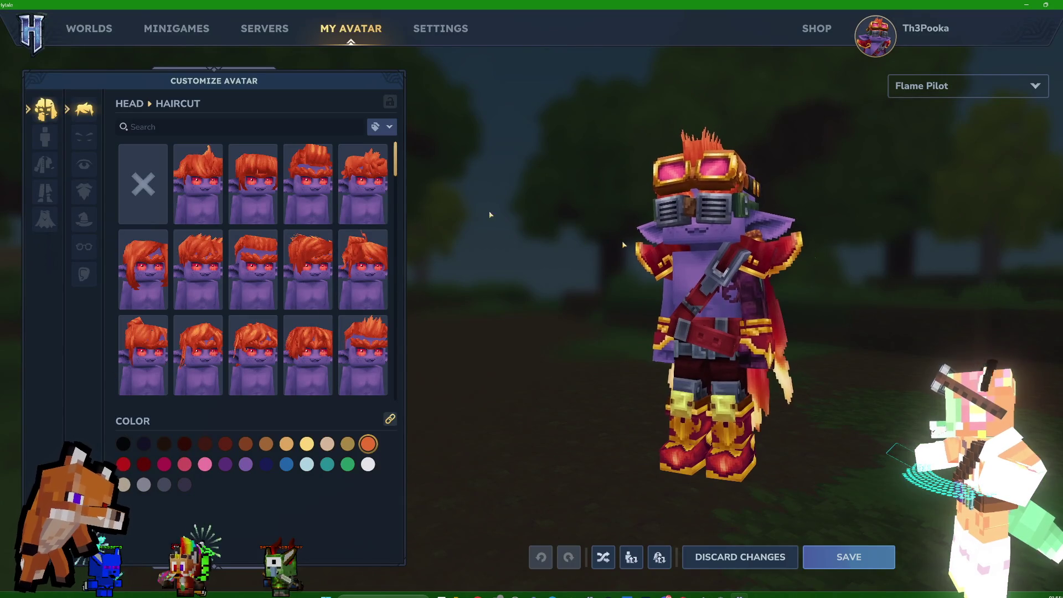
left_click(303, 272)
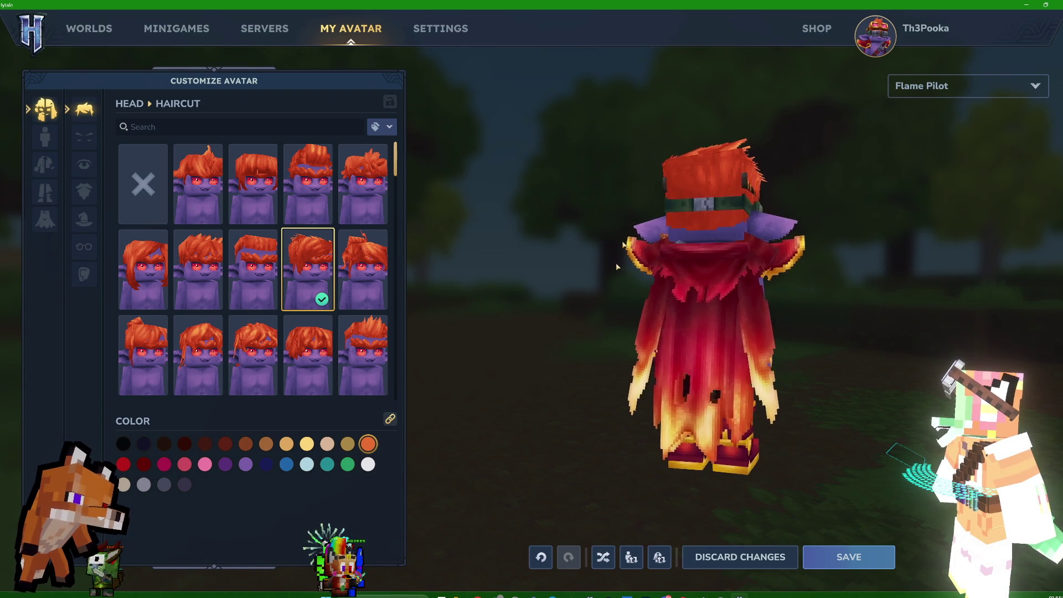
- Try the Undercut, Double Braid and Side Slick haircuts, checking the avatar from behind
left_click_drag(667, 260, 702, 257)
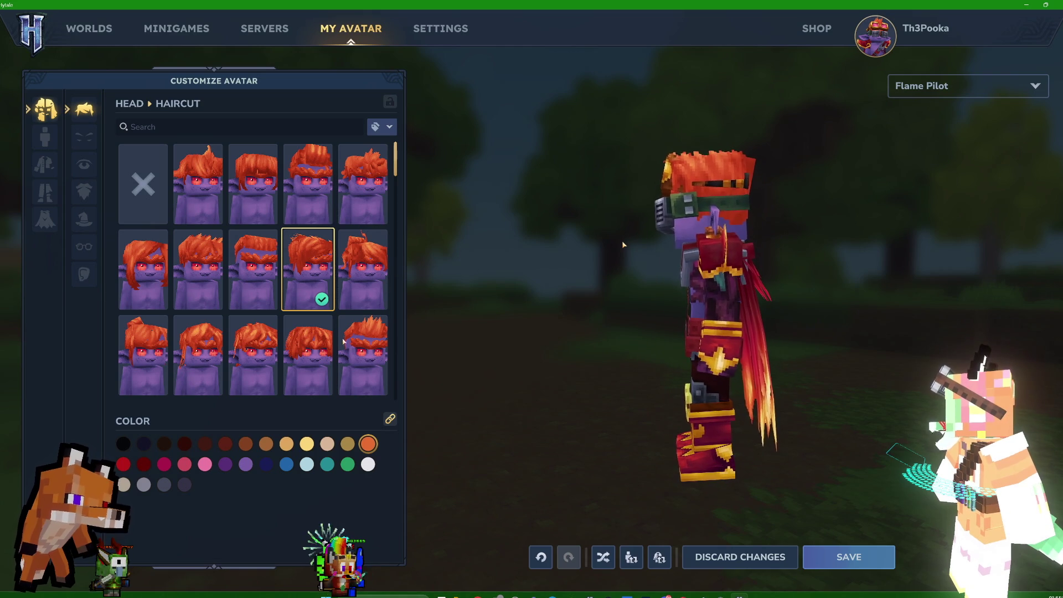
left_click(374, 338)
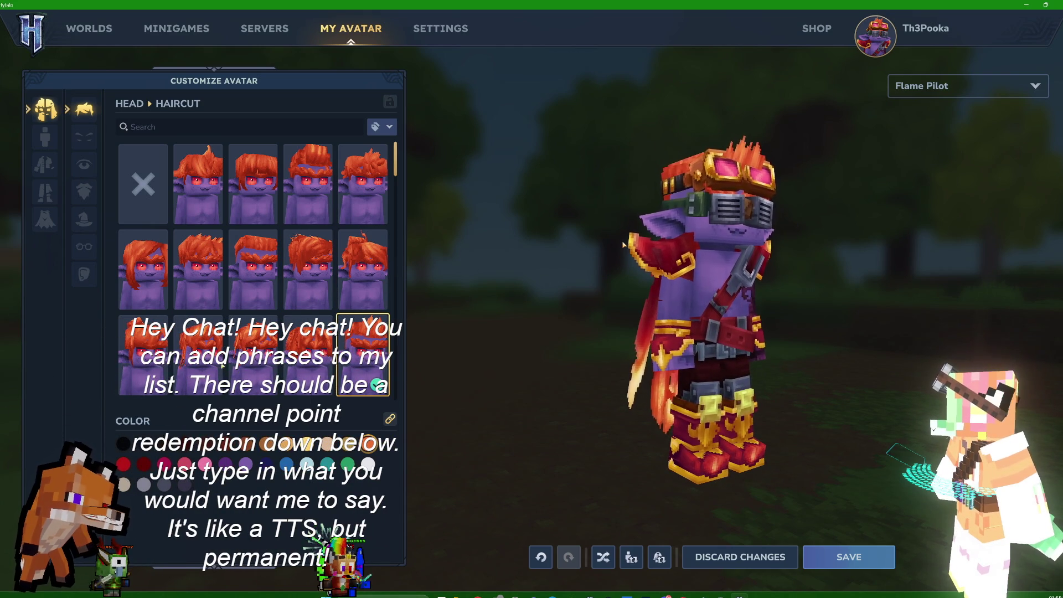
left_click(263, 358)
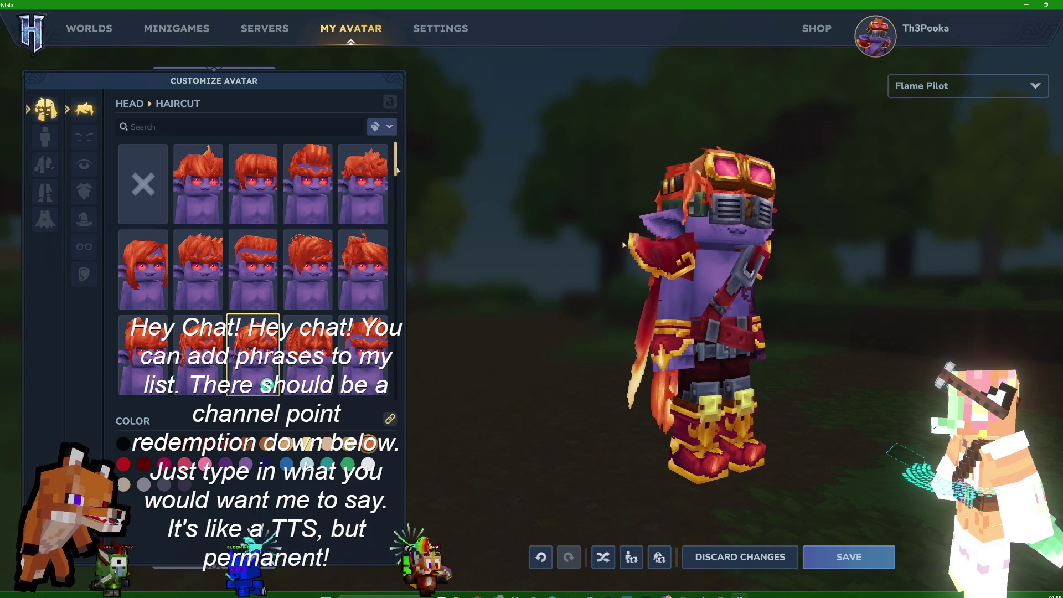
left_click_drag(398, 172, 401, 227)
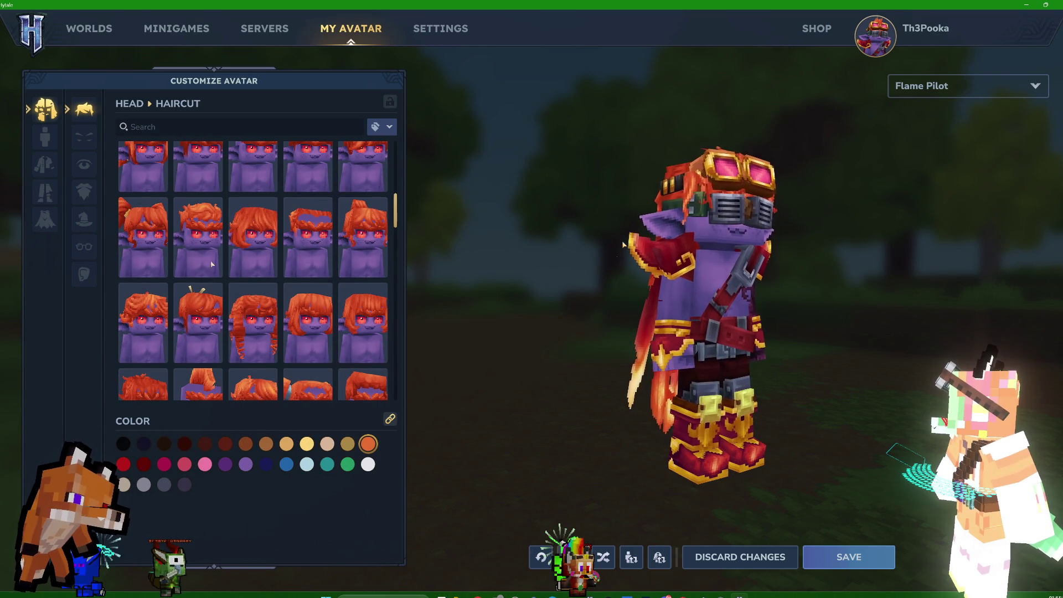
left_click(191, 252)
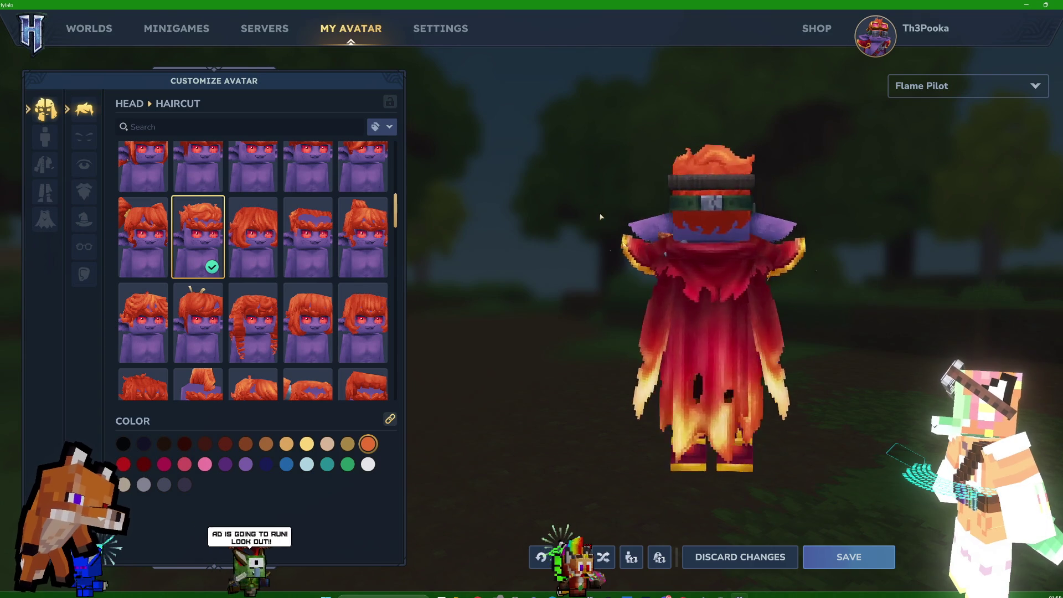
- Try the Curly and Messy Bobcut haircuts, rotating the avatar to see the hair from behind
mouse_move(573, 220)
left_mouse_down()
mouse_move(508, 228)
mouse_move(562, 240)
left_mouse_up()
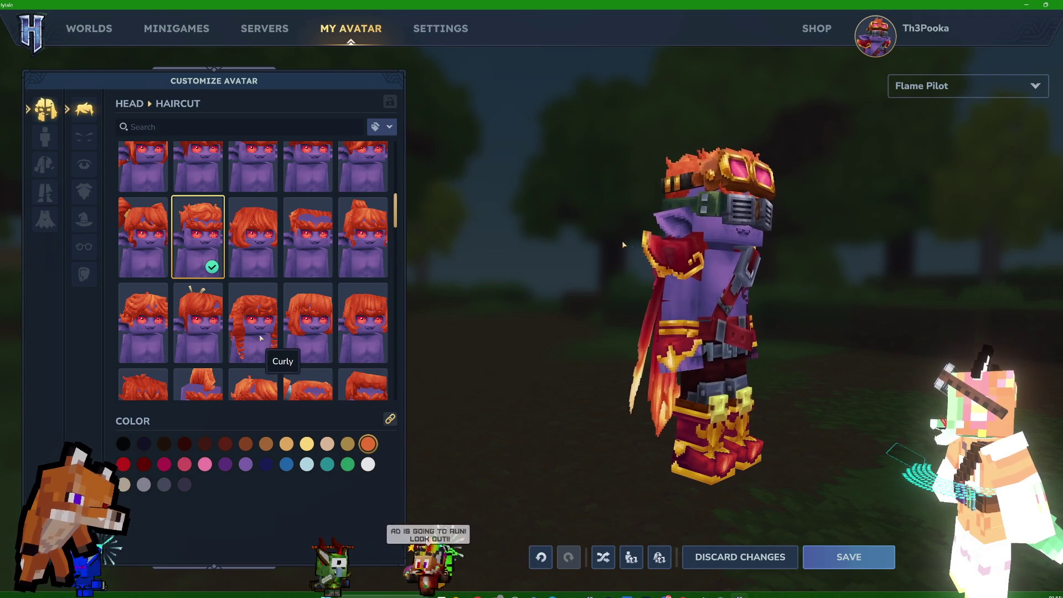
left_click(271, 342)
mouse_move(551, 237)
left_mouse_down()
mouse_move(478, 253)
mouse_move(573, 252)
left_mouse_up()
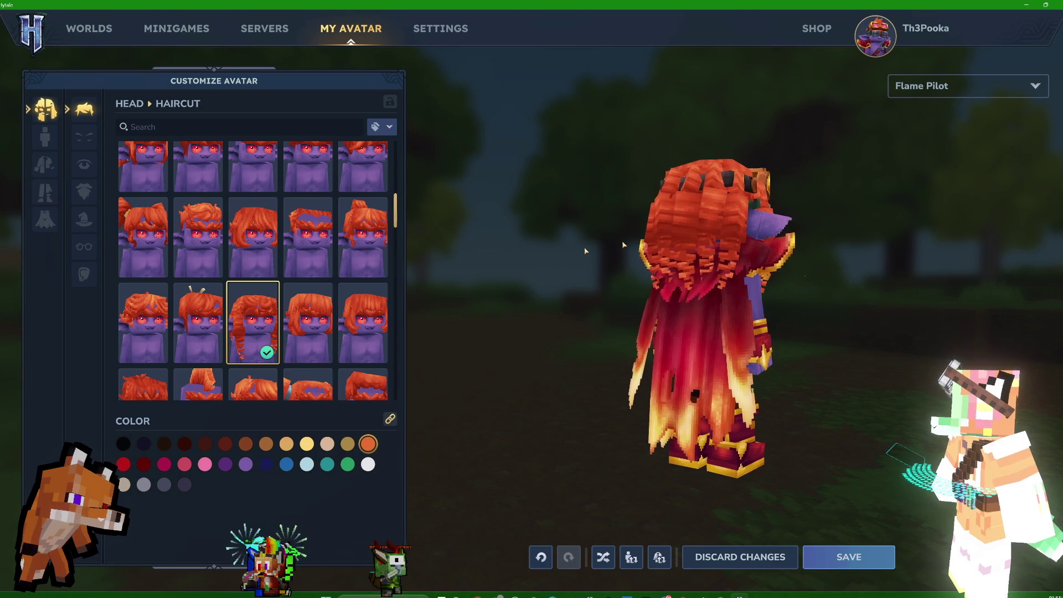
left_click(318, 316)
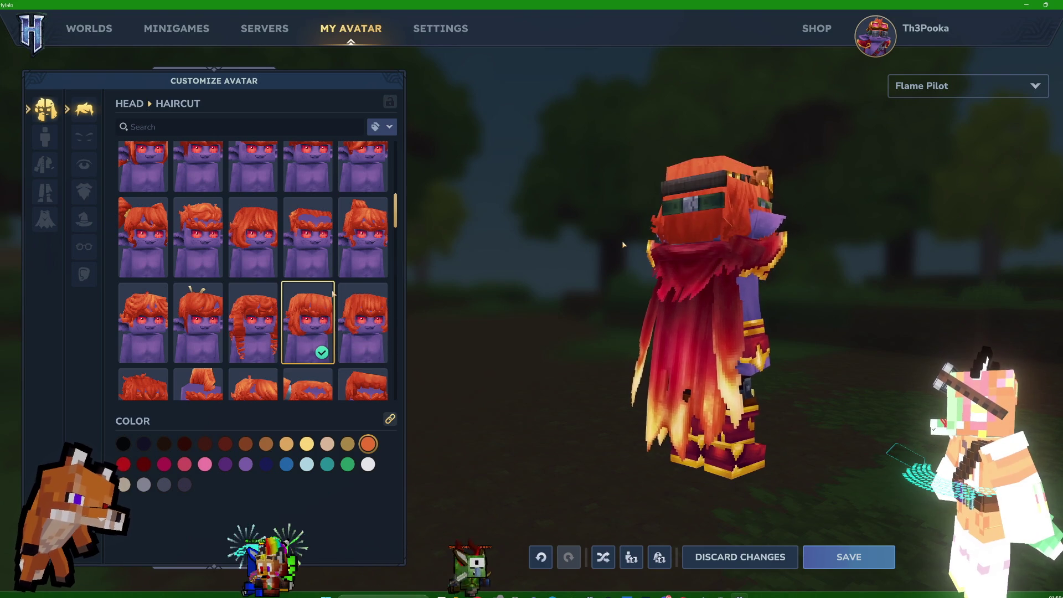
- Preview a lower-row haircut from the side, then pick the last spiky style and start a snip
scroll(405, 232, "down", 2)
scroll(406, 232, "down", 5)
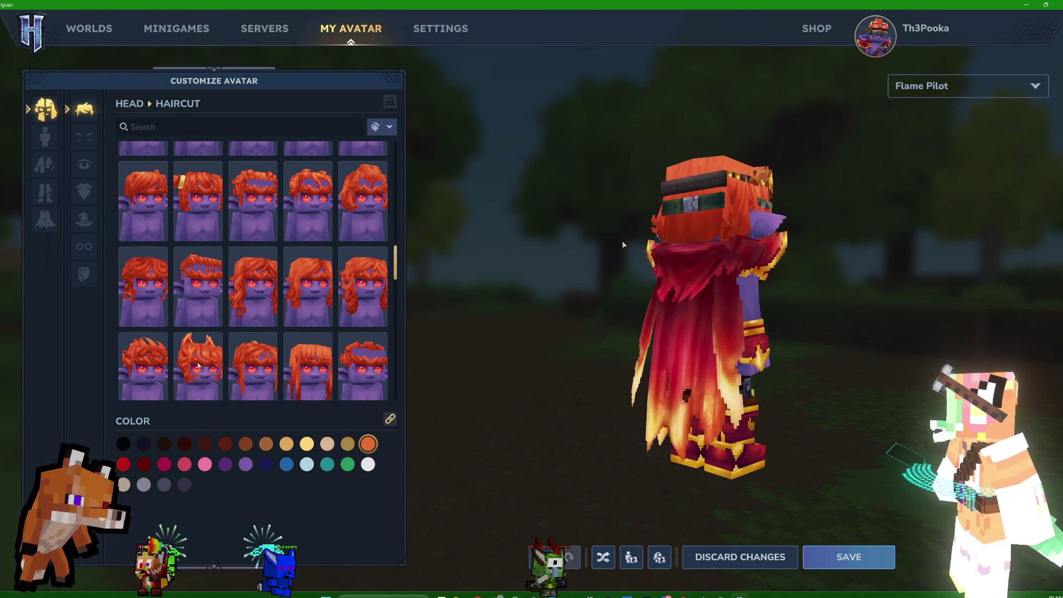
left_click(198, 366)
left_click_drag(501, 252, 623, 245)
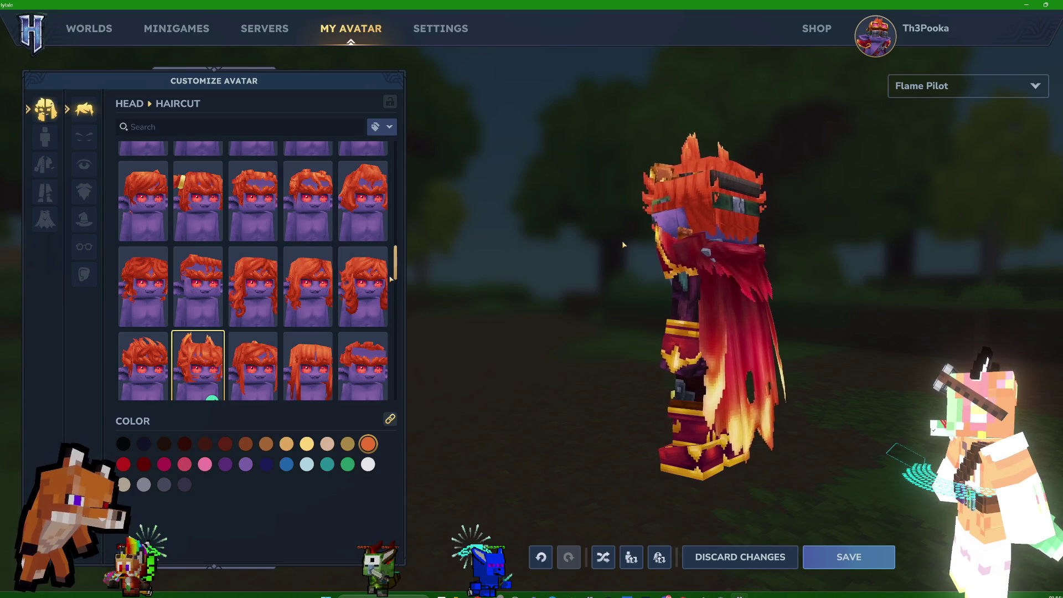
scroll(399, 332, "down", 3)
scroll(407, 349, "down", 3)
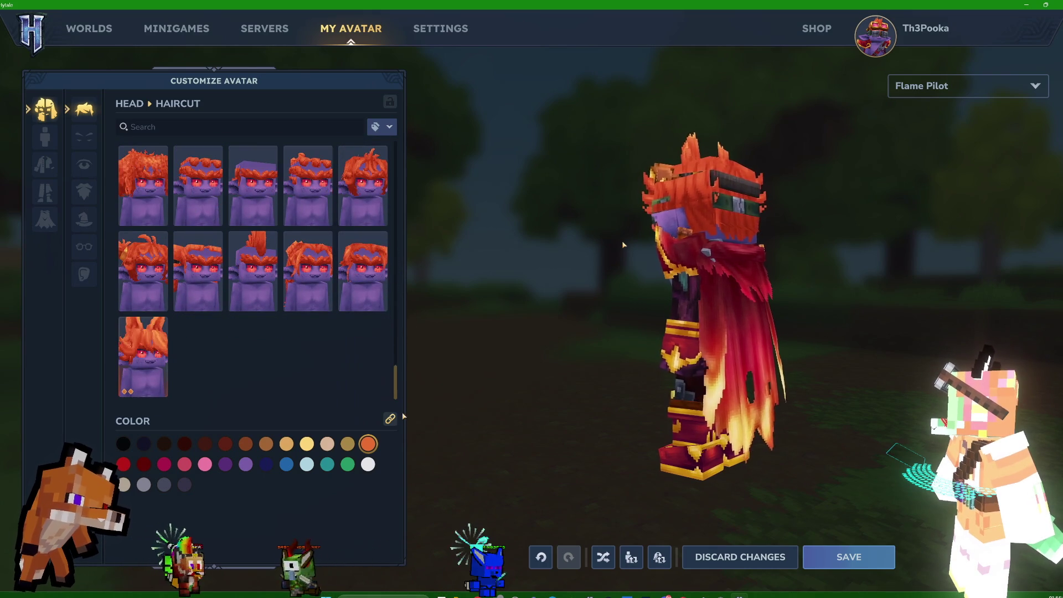
left_click(145, 343)
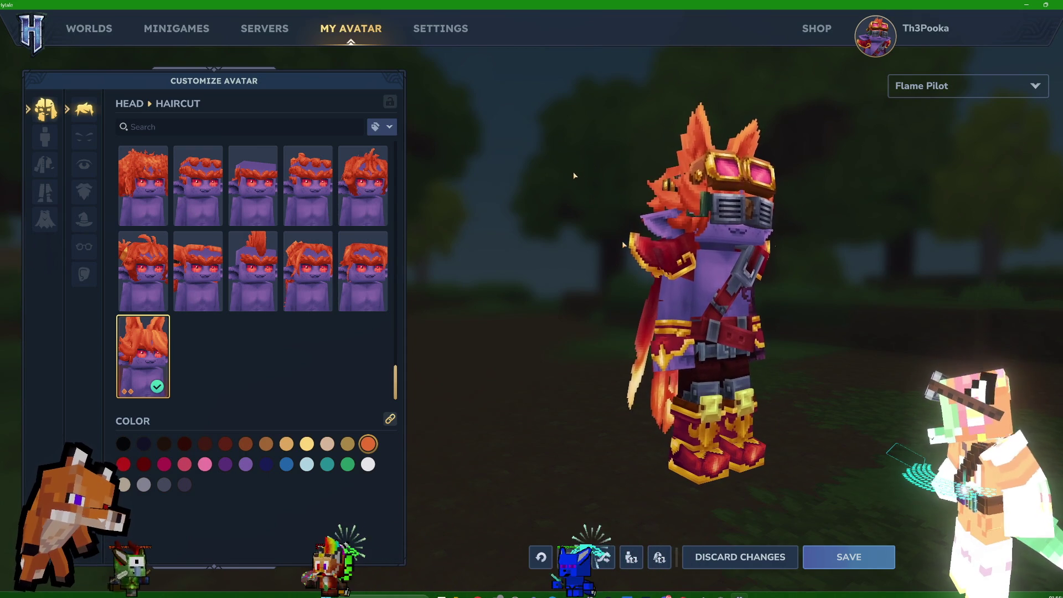
key("super+shift+s")
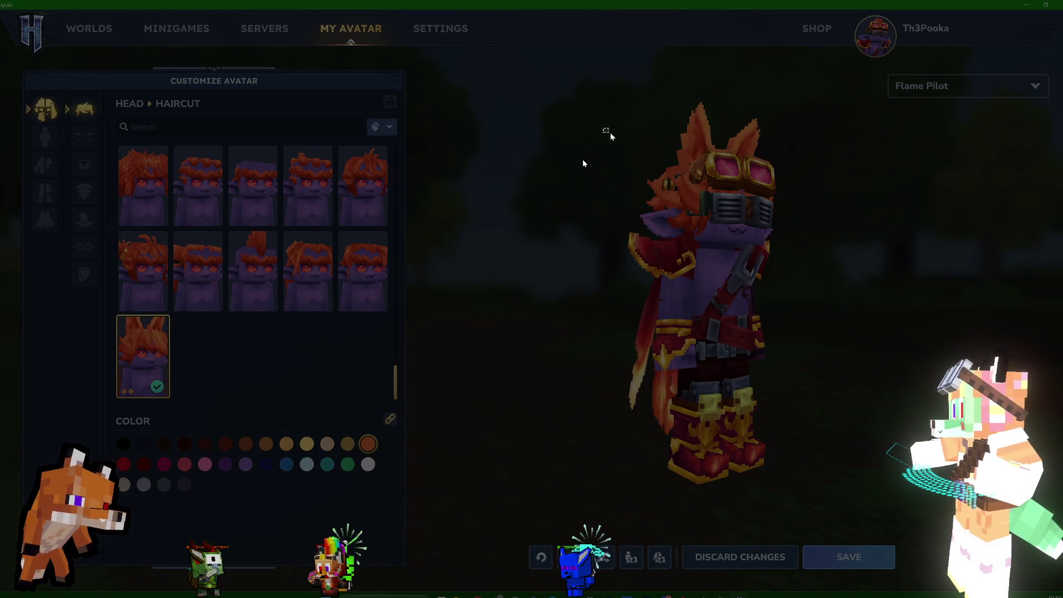
- Snip a screenshot of the avatar's head and return focus to the game
left_click_drag(604, 130, 711, 259)
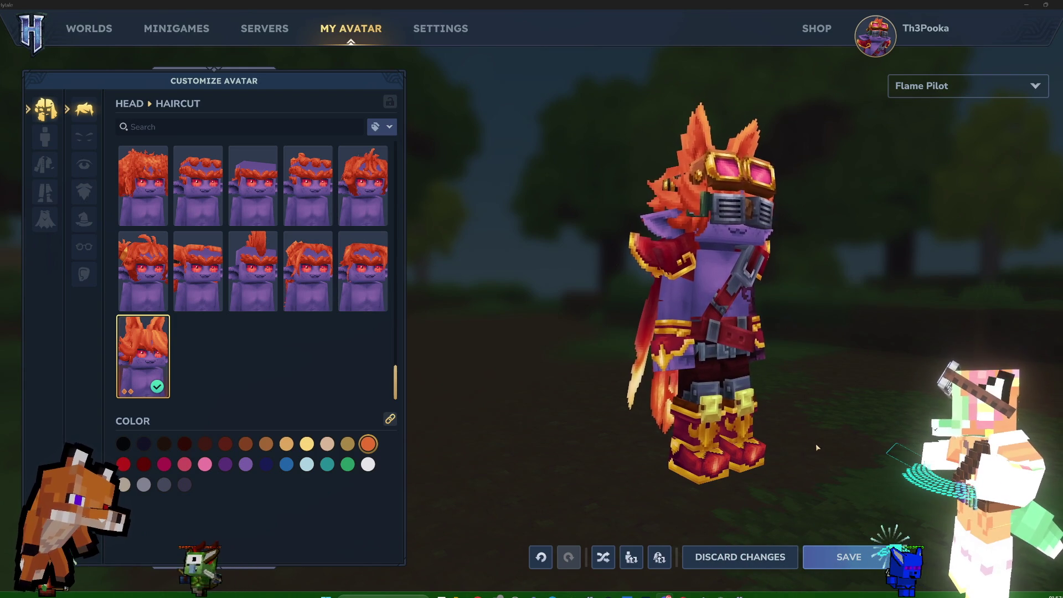
left_click(556, 202)
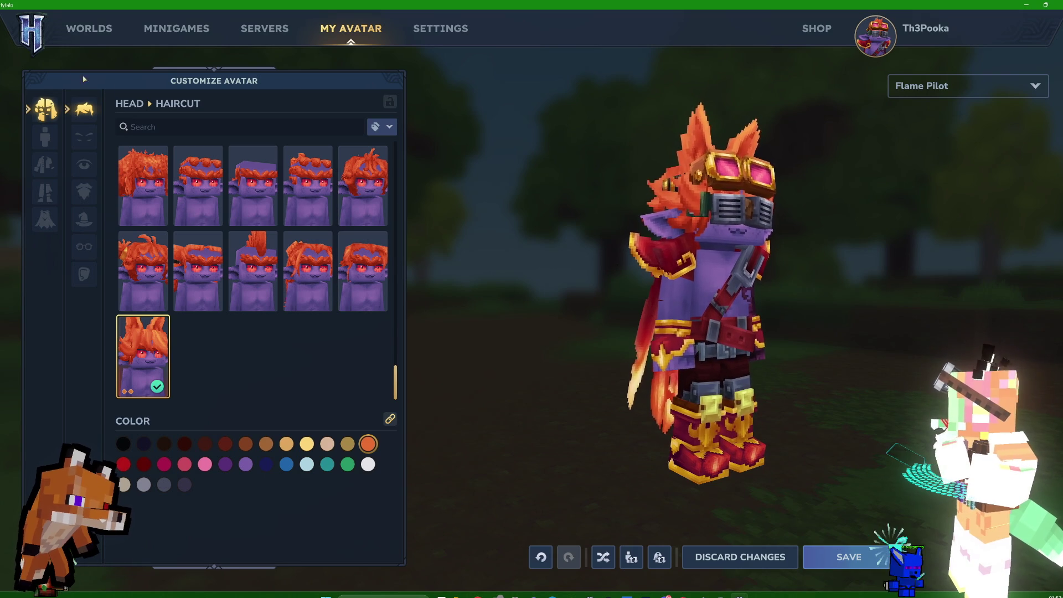
- Leave the avatar editor discarding unsaved changes, then switch to Blockbench
left_click(106, 34)
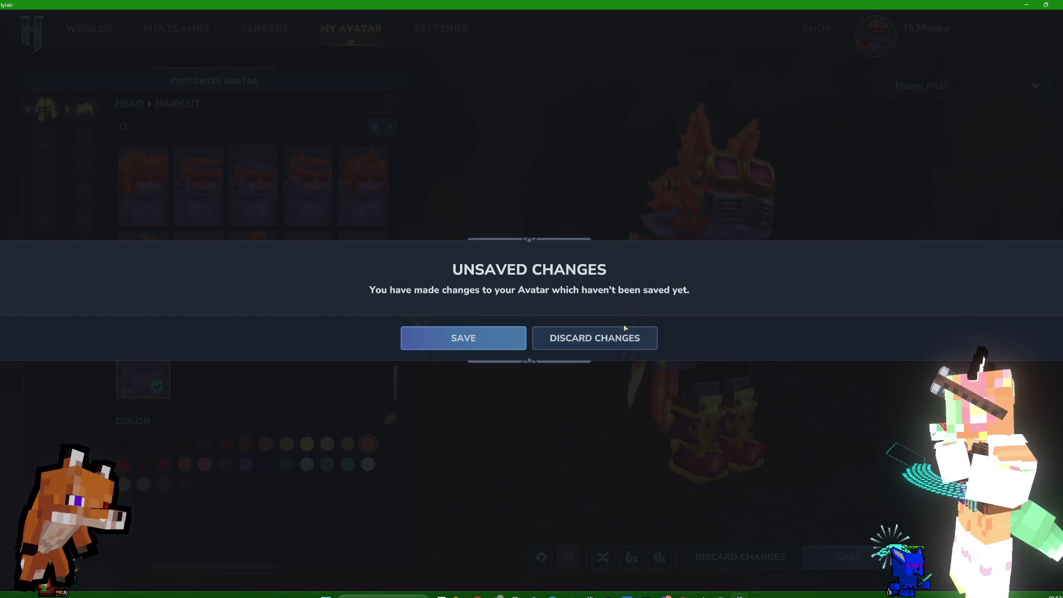
left_click(608, 340)
key("Escape")
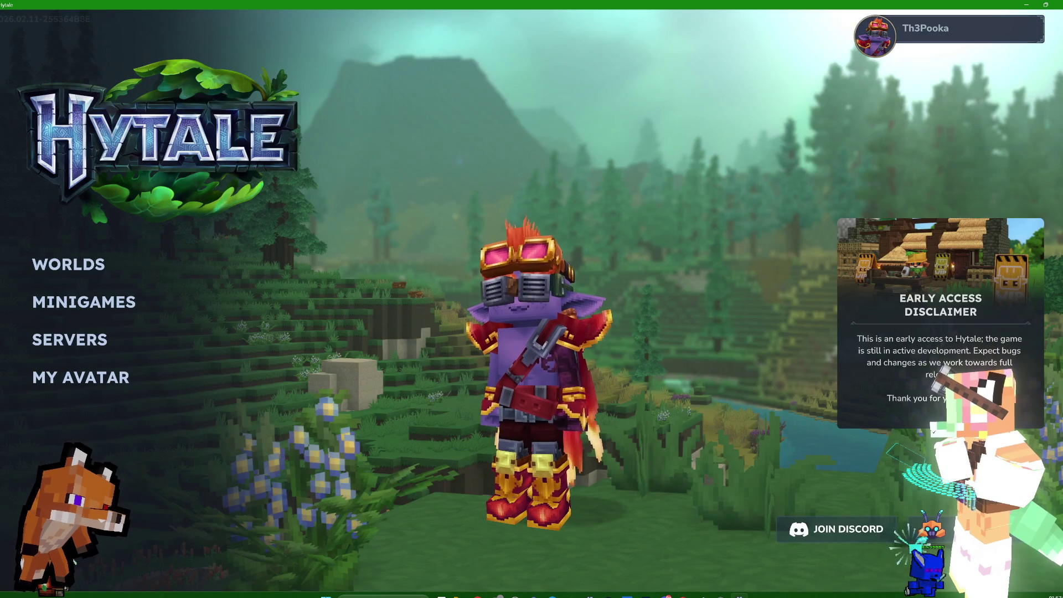
key("alt+Tab")
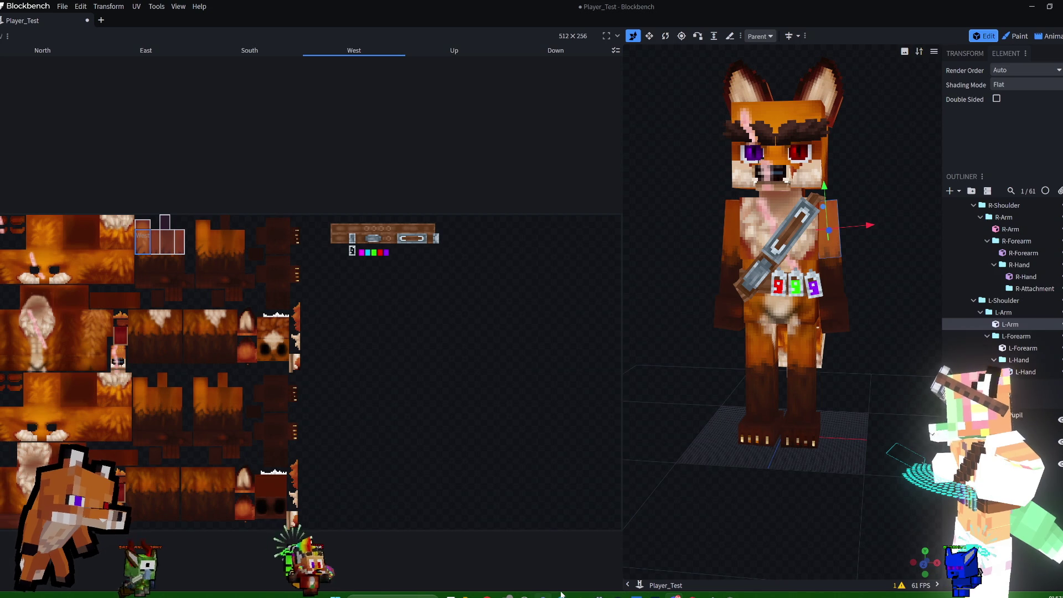
- Switch from Blockbench to the Photoshop window showing the fur skin texture
mouse_move(561, 594)
mouse_move(655, 594)
left_click(653, 557)
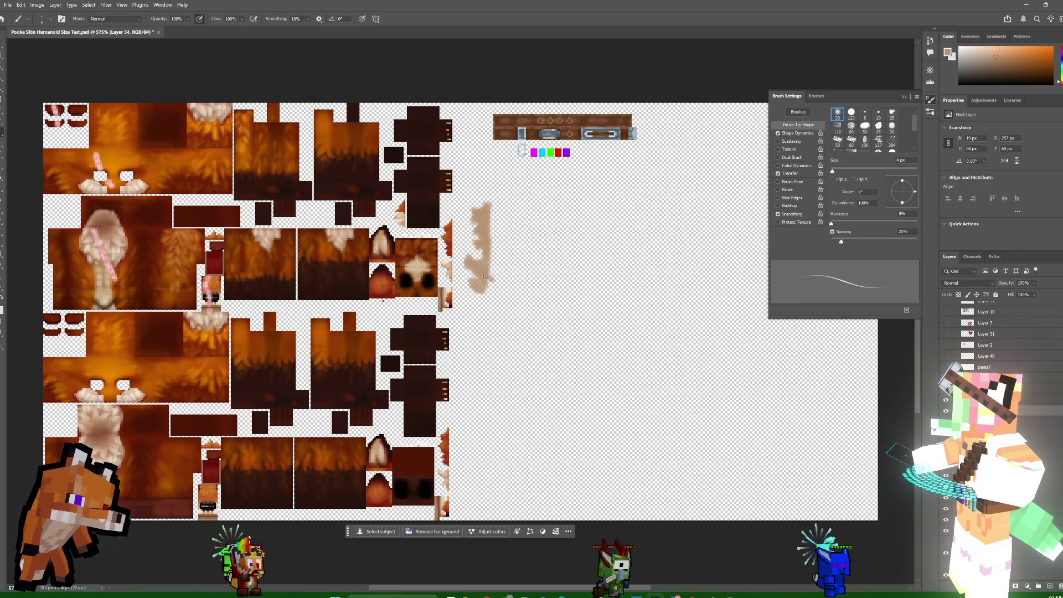
- Paint small dabs onto the light-tan tail strip, including its bottom edge
left_click_drag(485, 259, 482, 271)
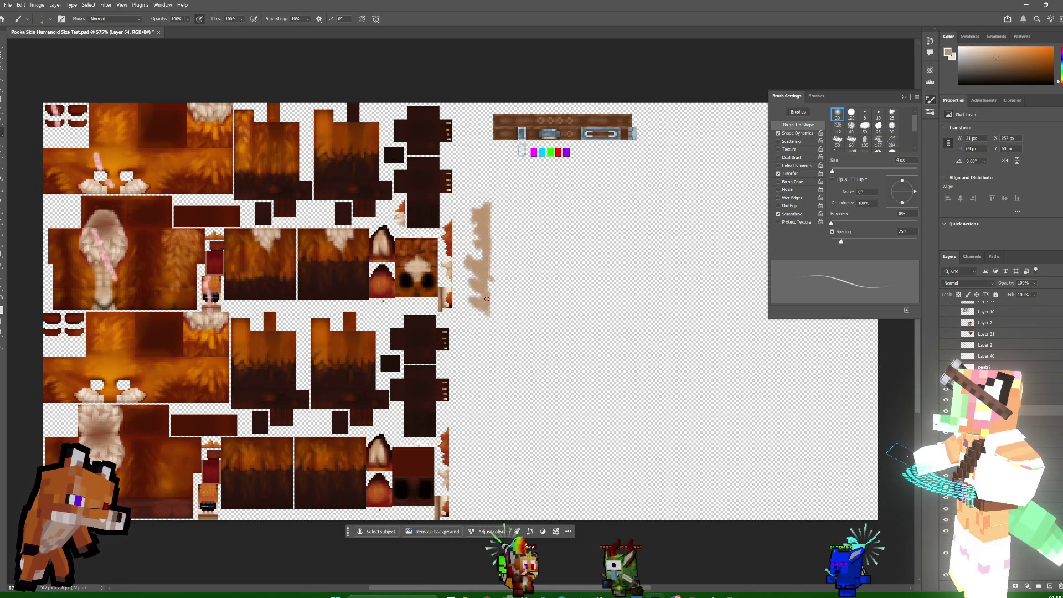
left_click(478, 307)
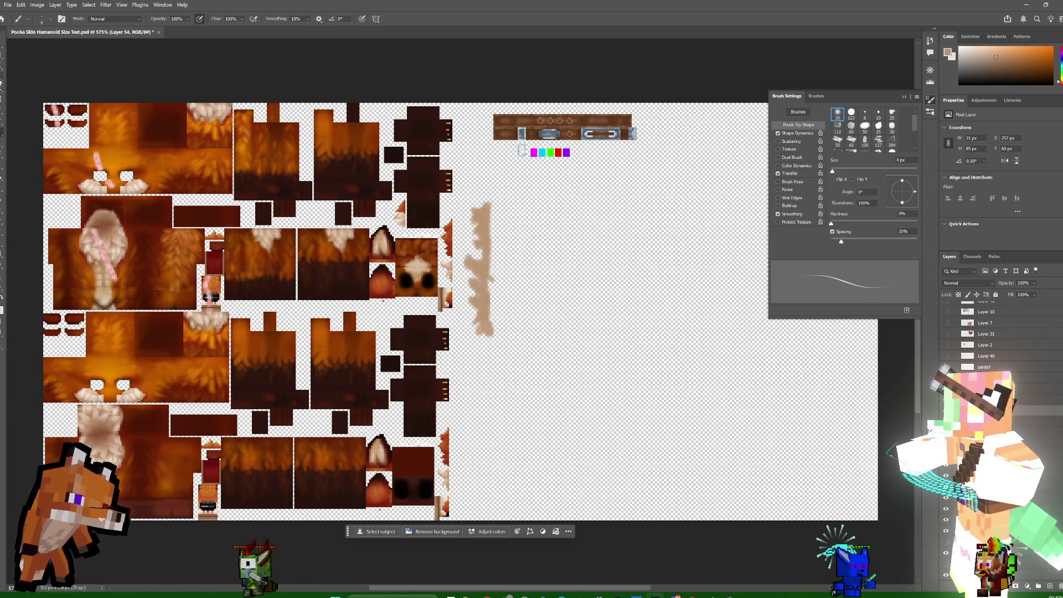
left_click(1, 78)
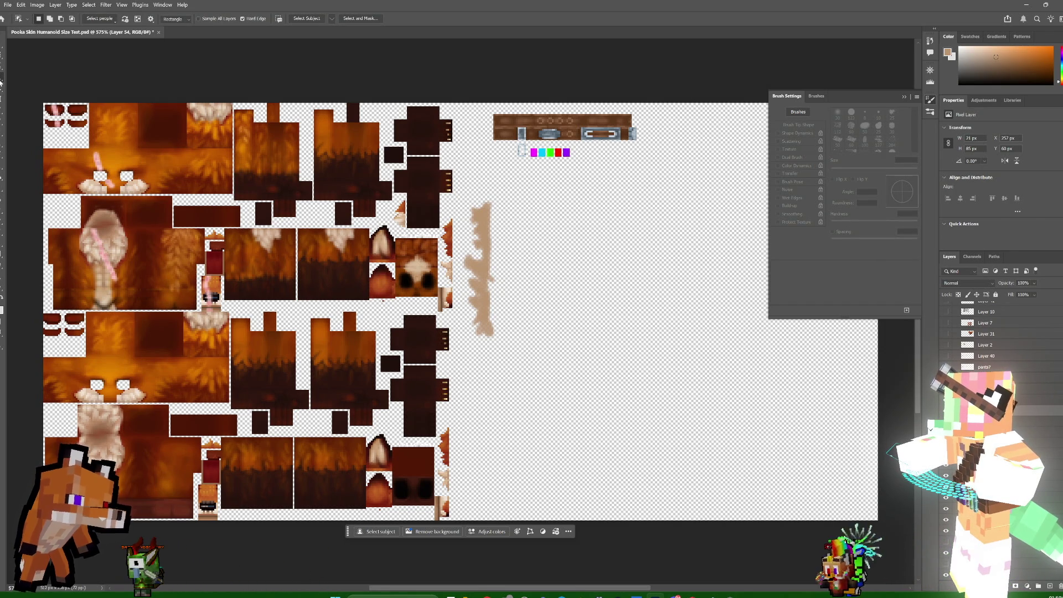
- Magic Wand the transparent area and invert the selection to cover the painted pieces
right_click(1, 80)
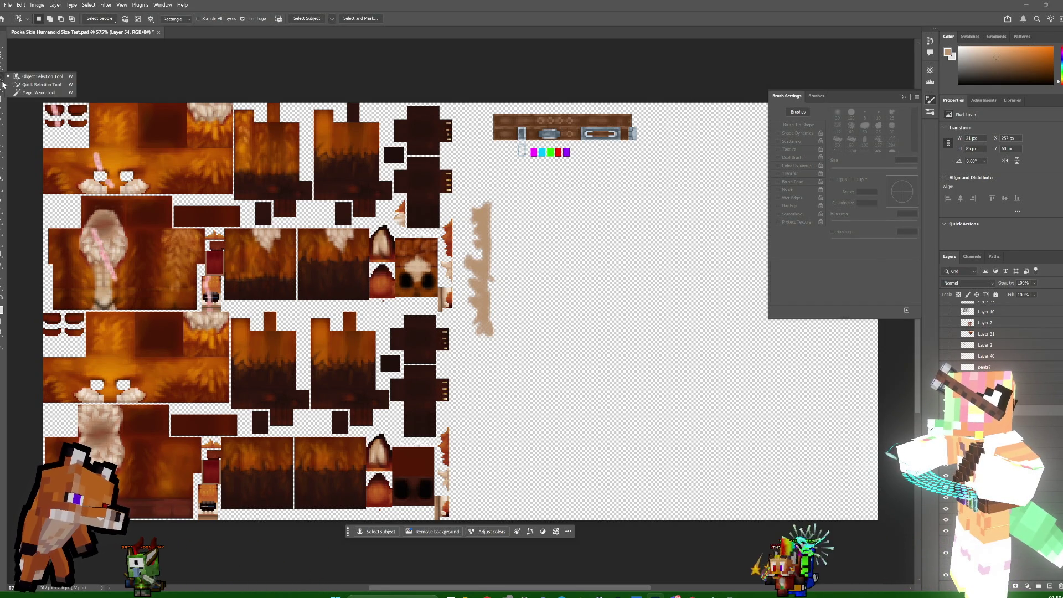
left_click(39, 93)
left_click(607, 308)
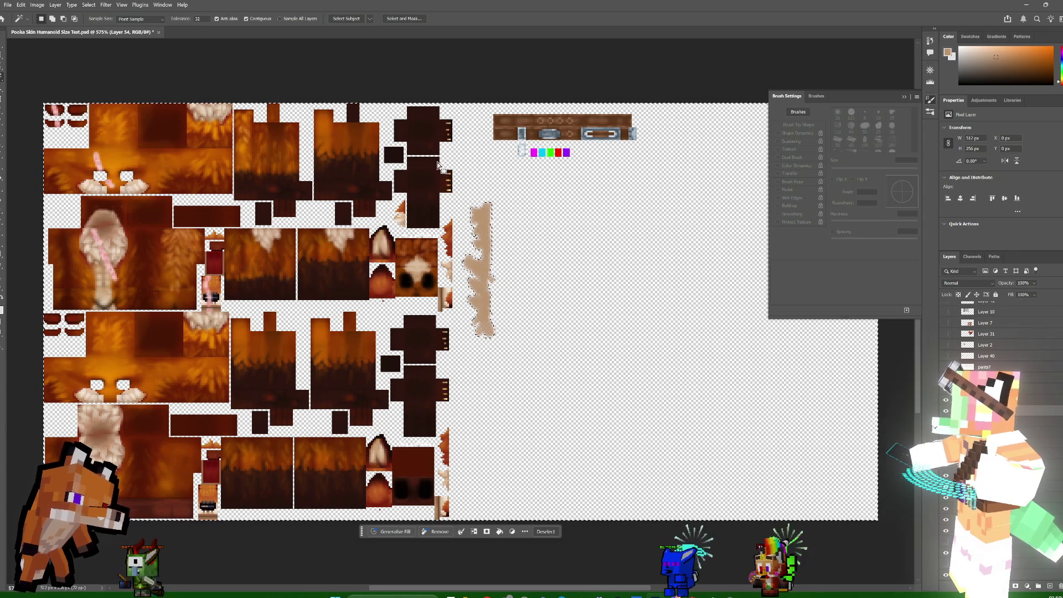
left_click(18, 5)
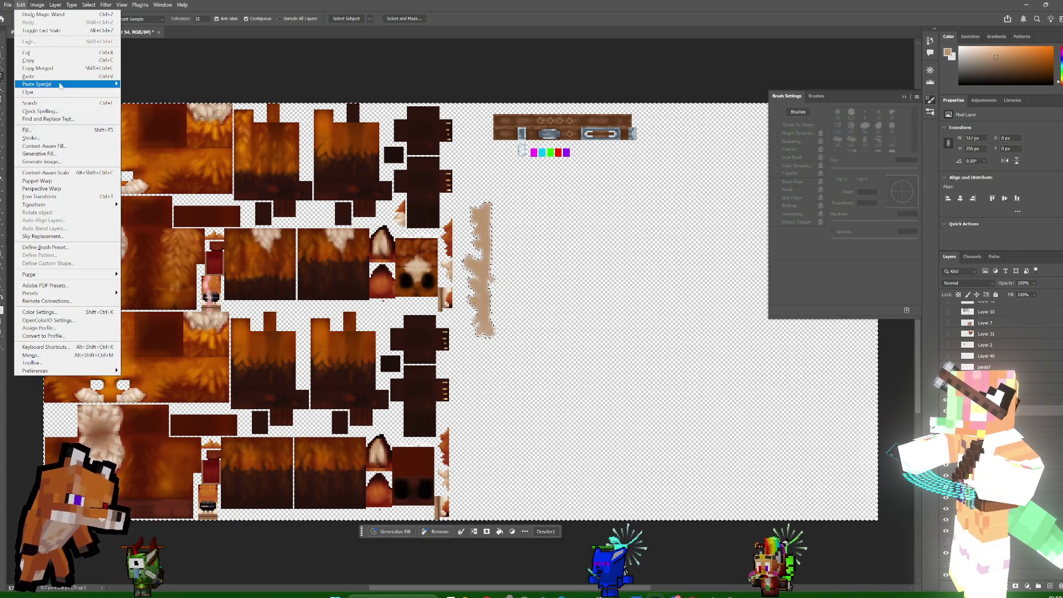
mouse_move(87, 6)
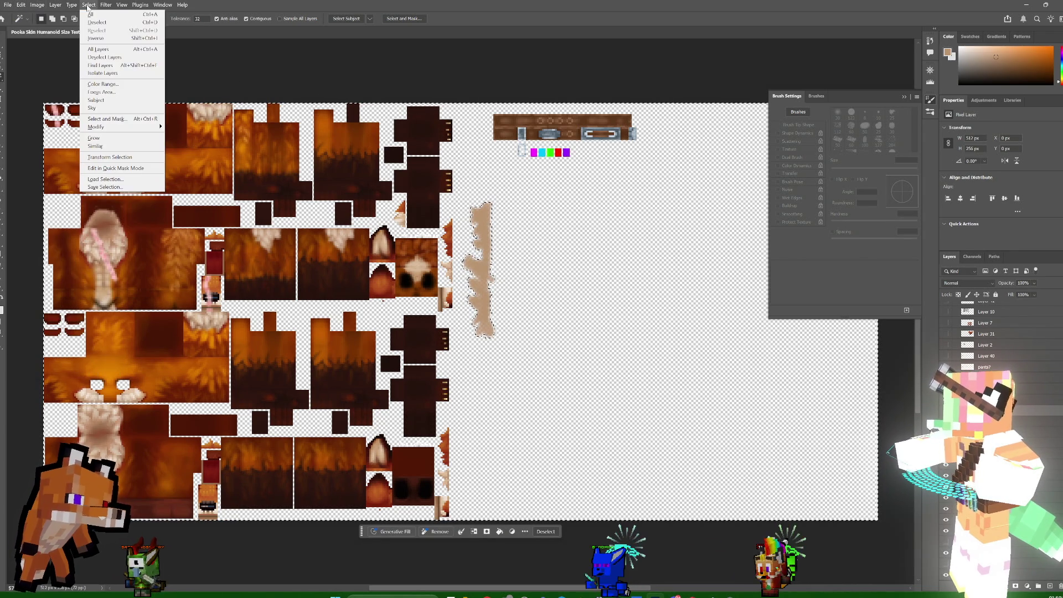
left_click(109, 39)
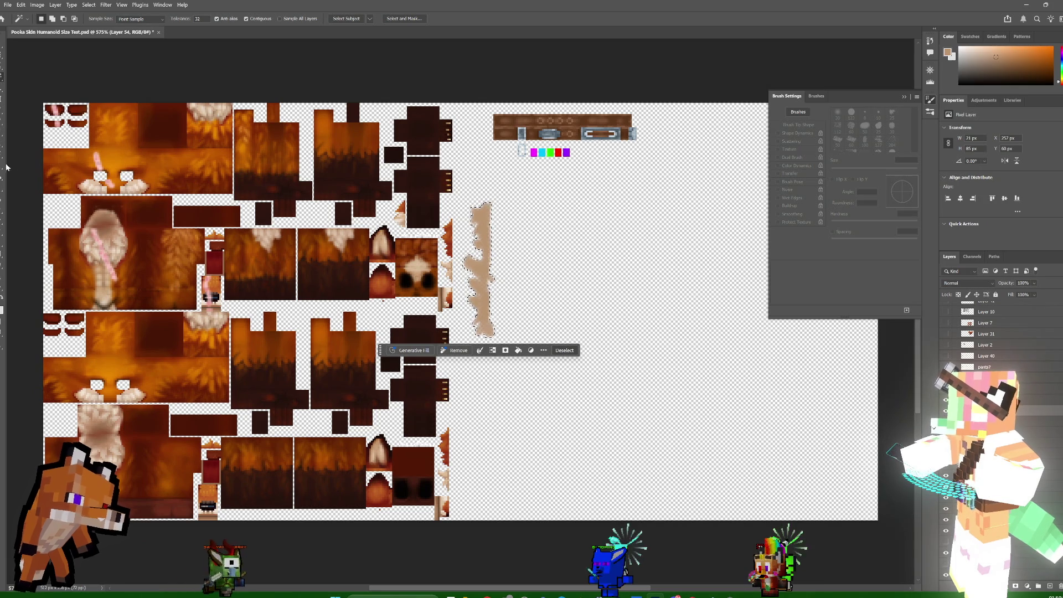
- Set the foreground colour to brown 8d653f, choose the Paint Bucket, and add a new layer
left_click(2, 309)
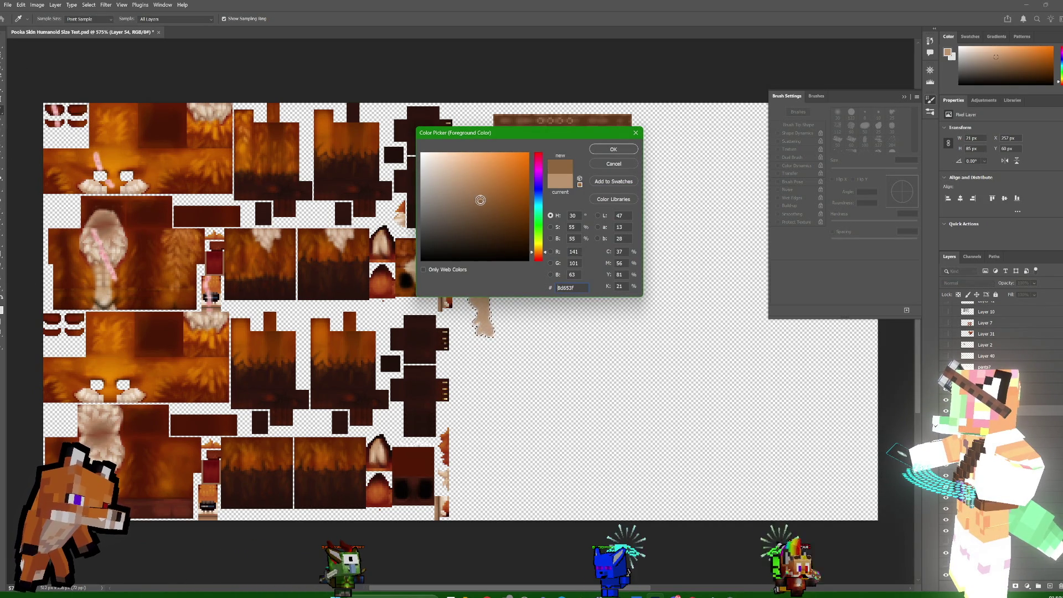
left_click(603, 148)
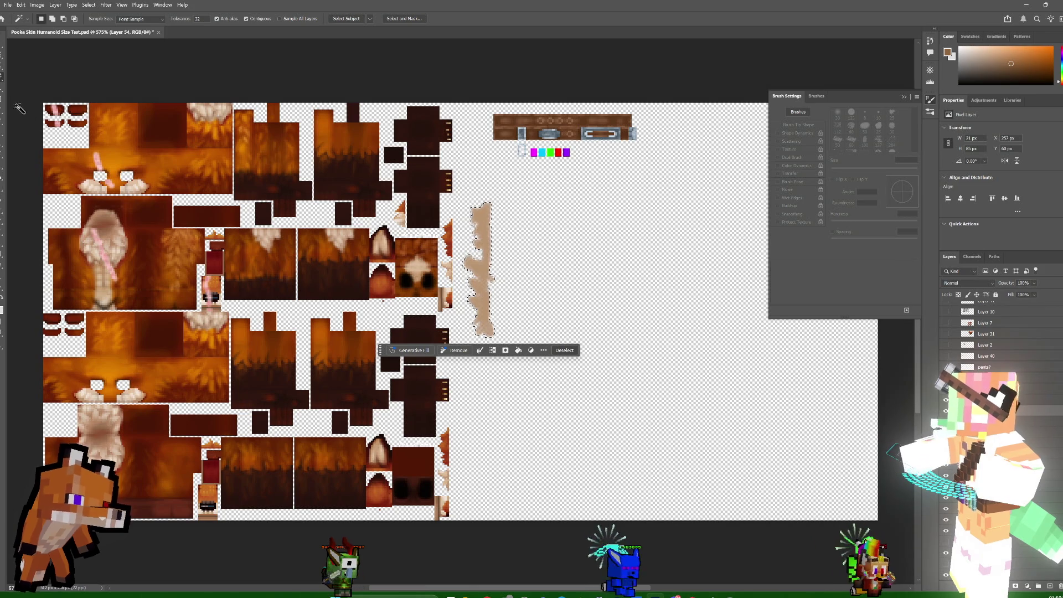
left_click(2, 177)
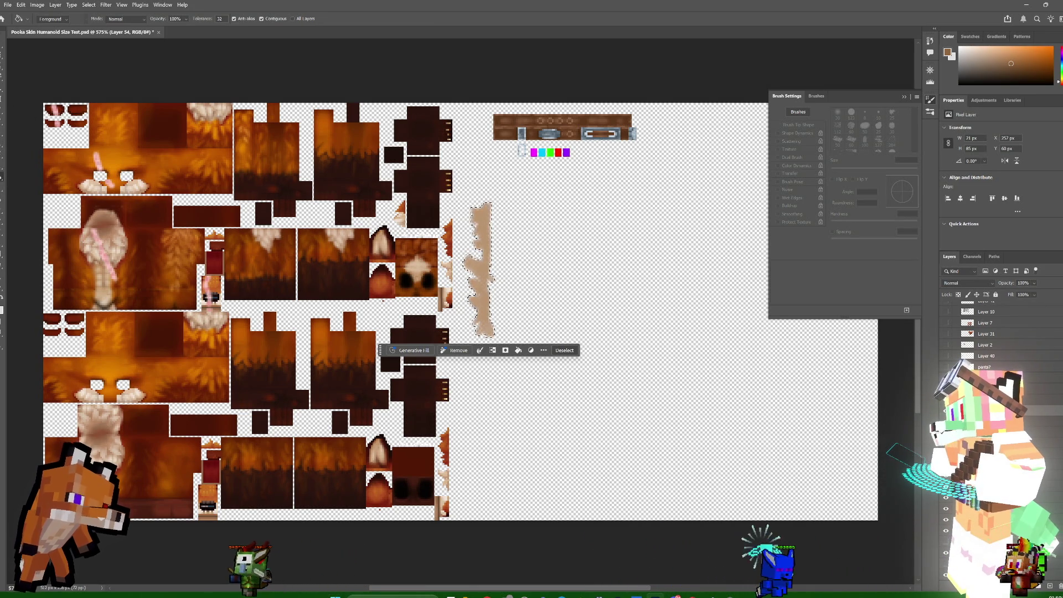
left_click(1049, 586)
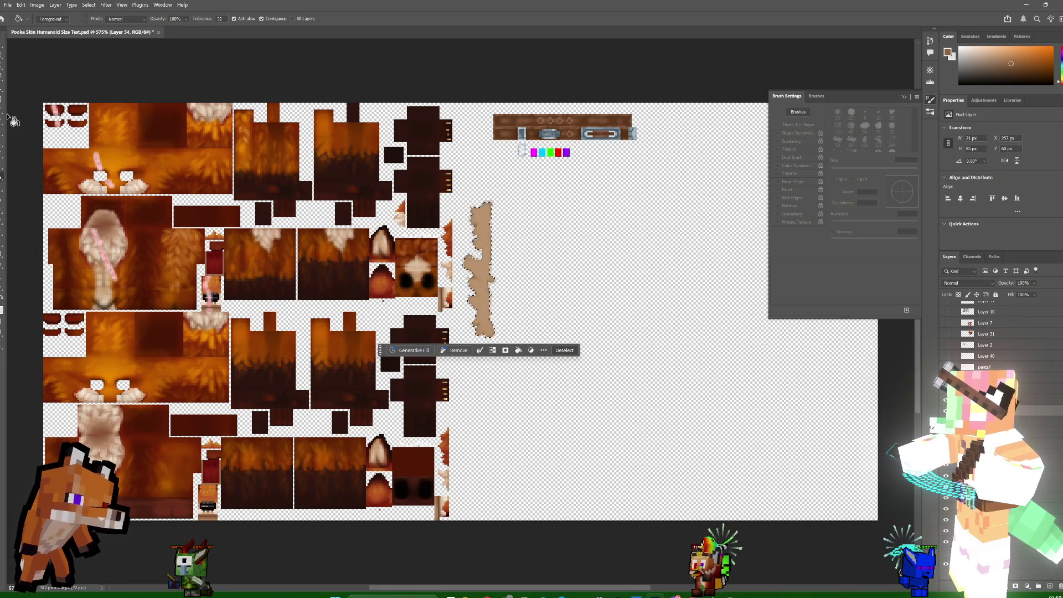
- Set the foreground colour to light tan dfb287
left_click(2, 308)
left_click(467, 167)
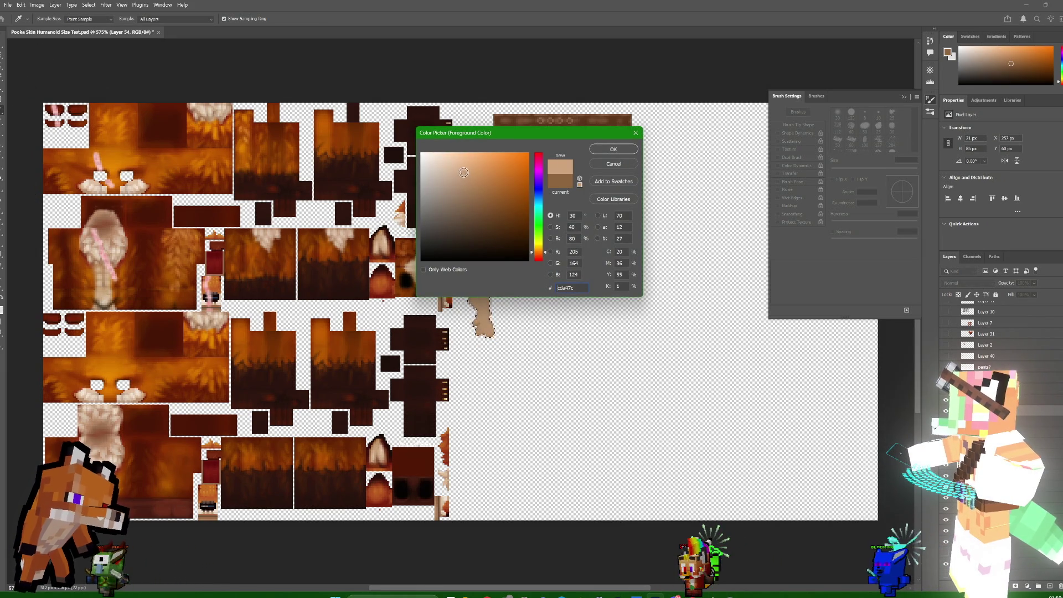
left_click(463, 166)
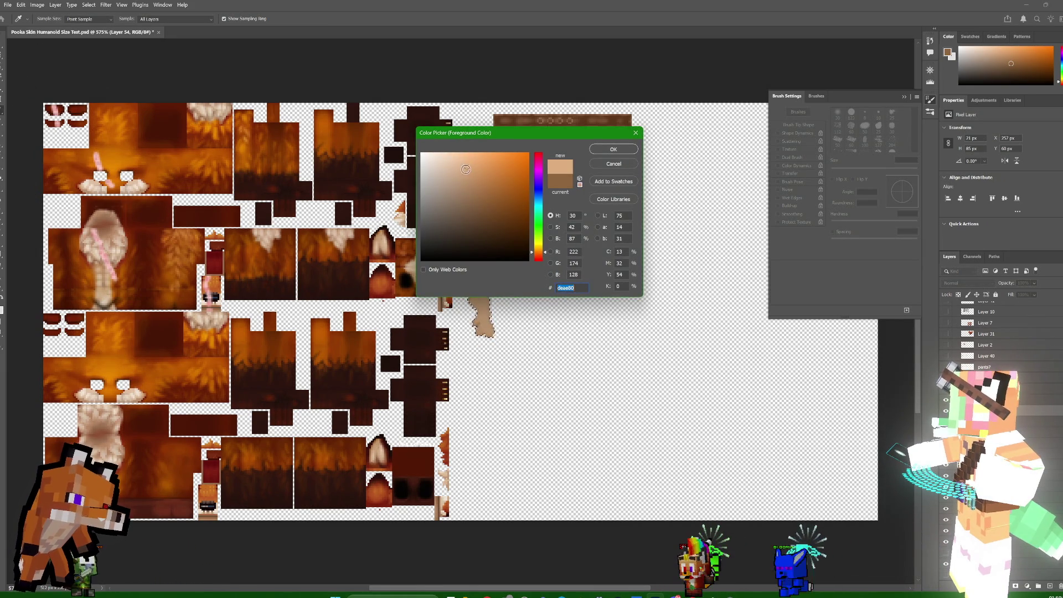
left_click(611, 149)
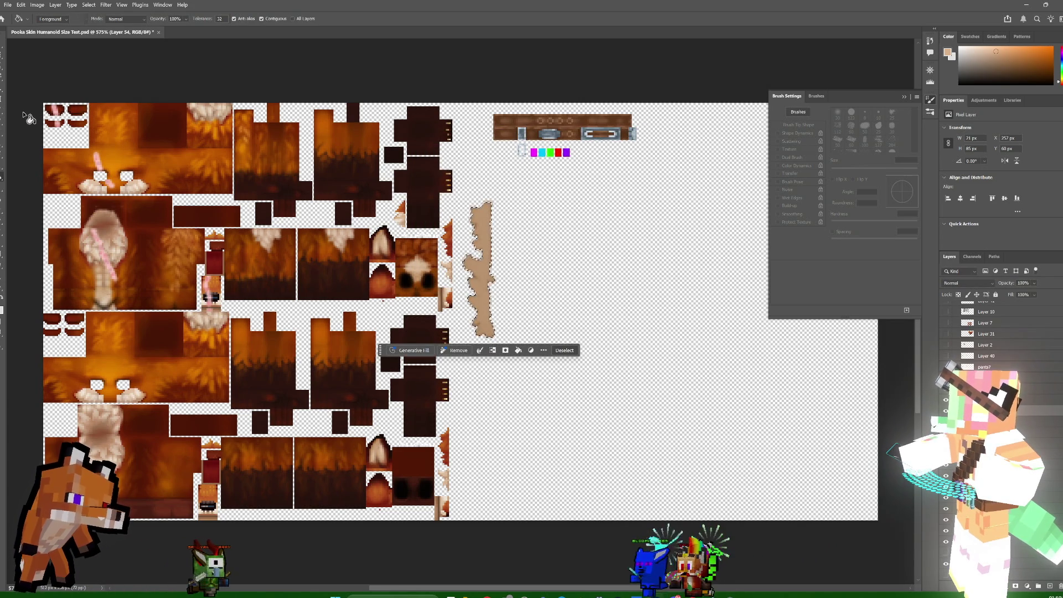
- Deselect, then undo to bring back the wavy bulges on the strip's edge
key("i")
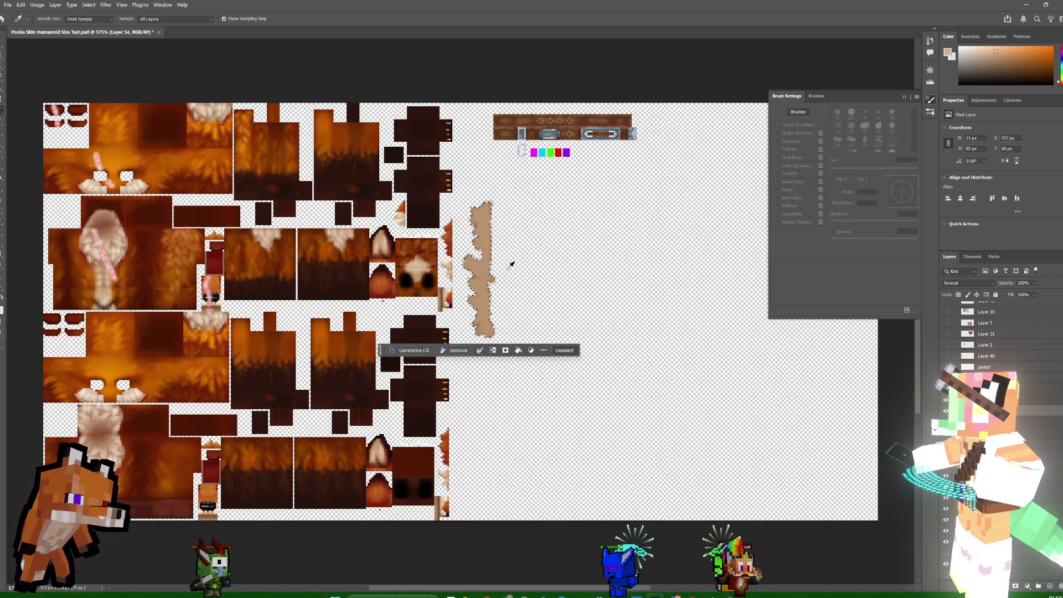
key("b")
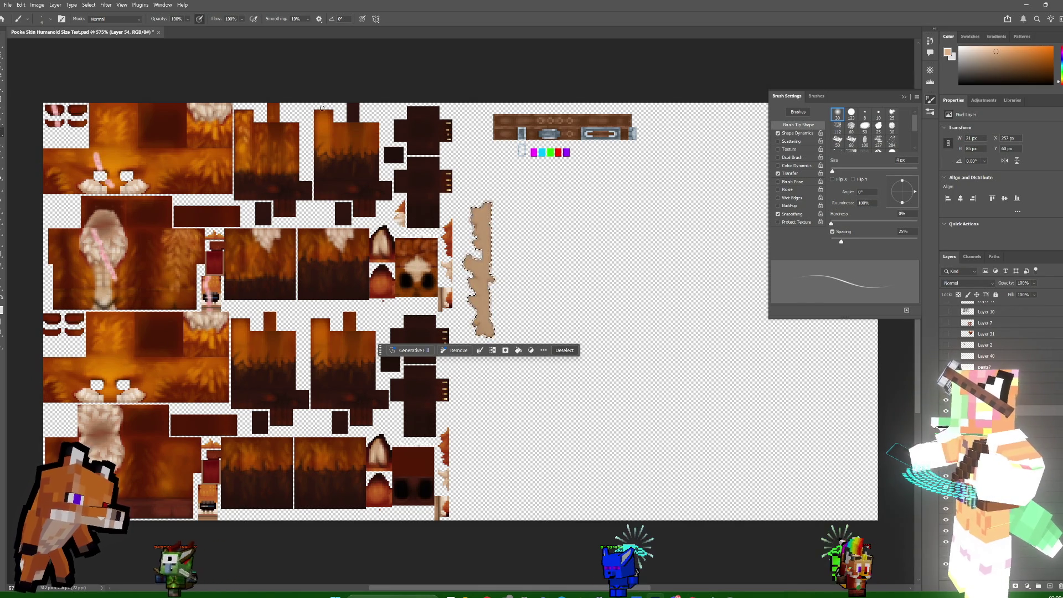
left_click(88, 4)
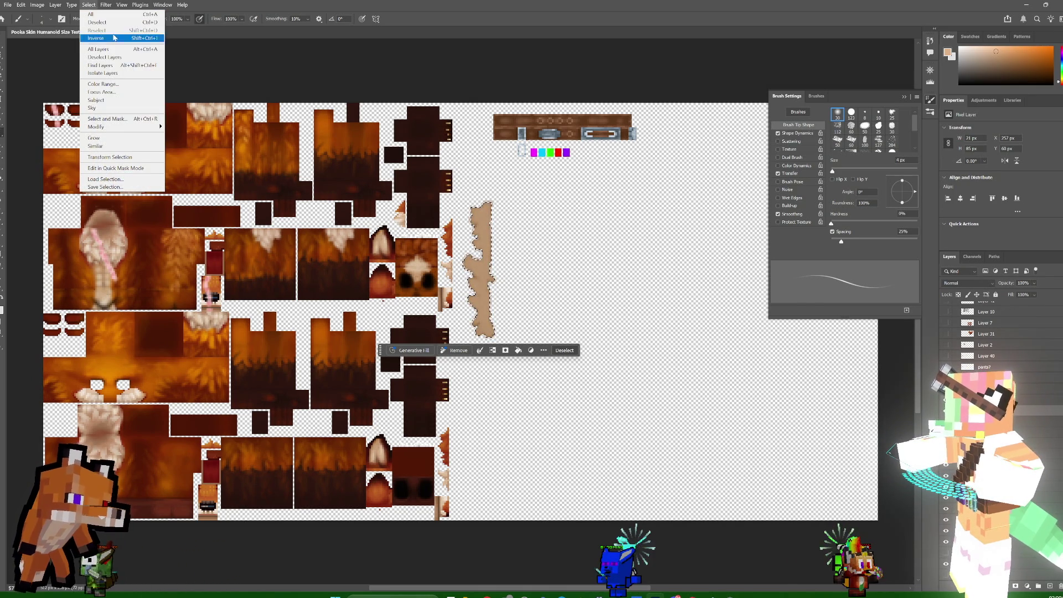
left_click(116, 26)
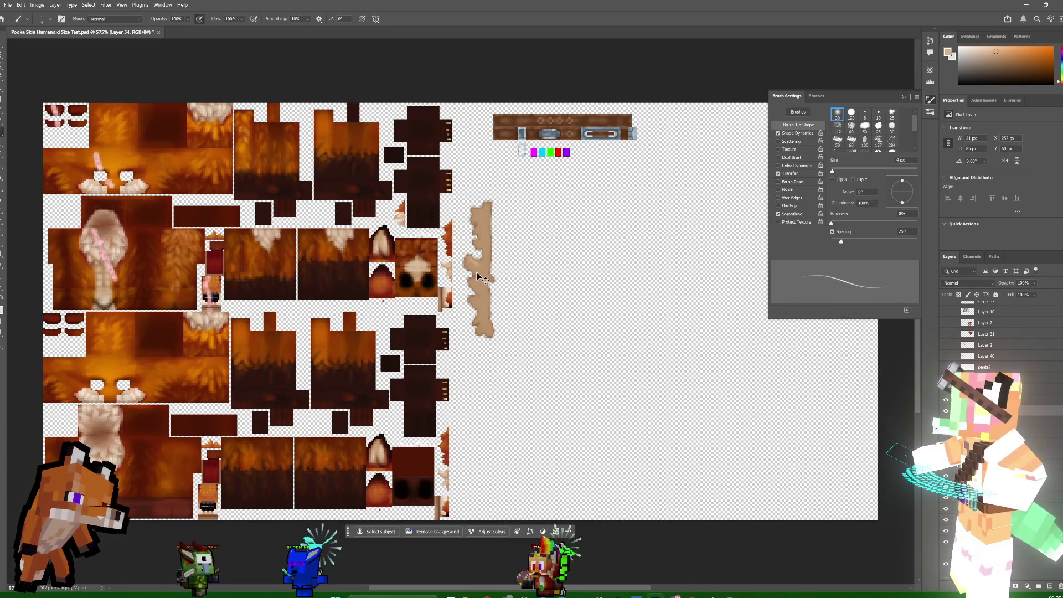
key("ctrl+z")
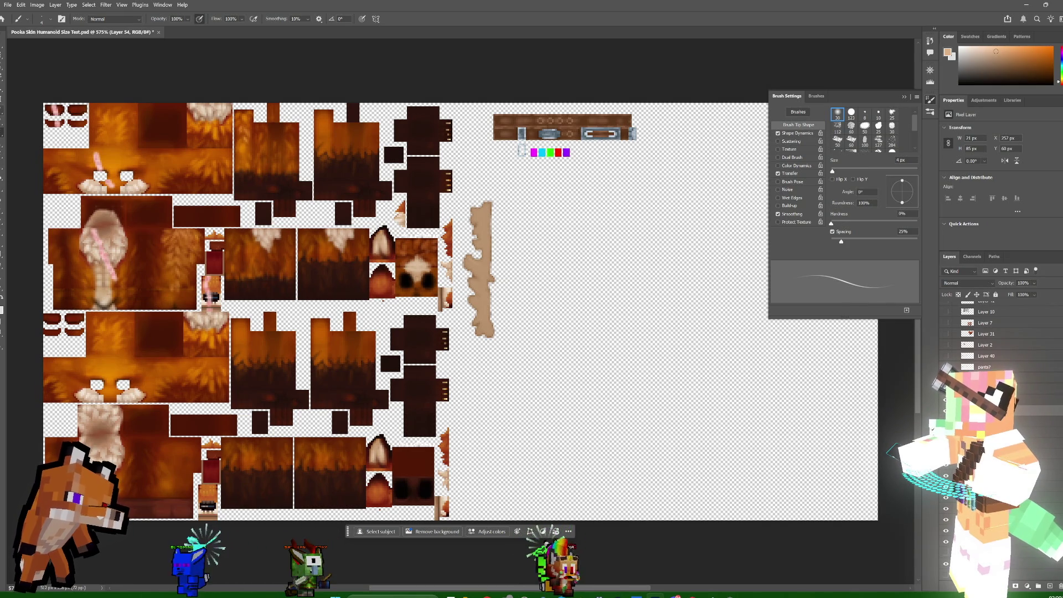
- Sample the light cream of the paw toes as the brush colour
key("i")
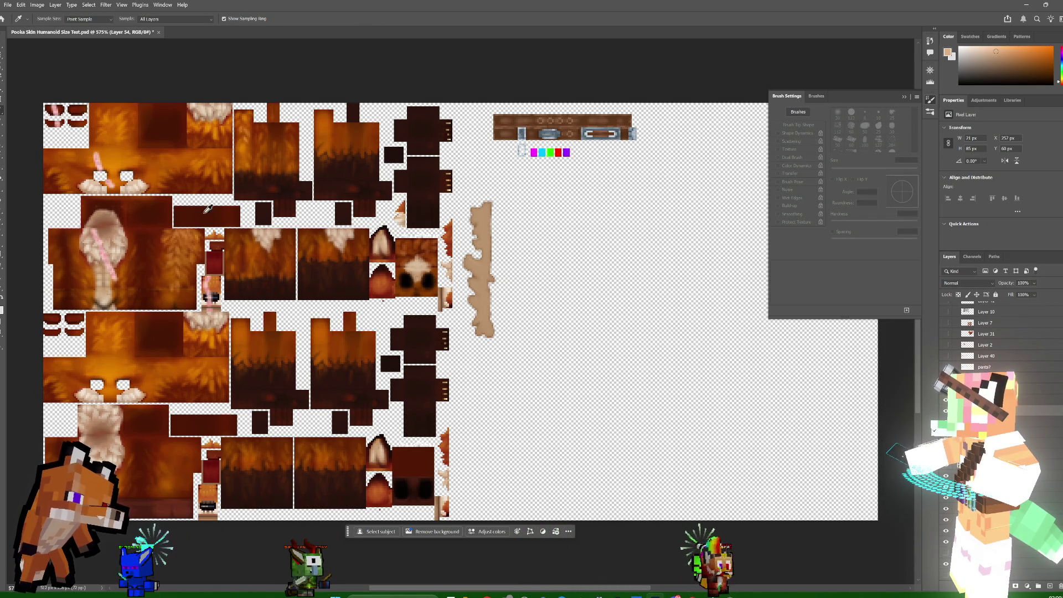
left_click(135, 184)
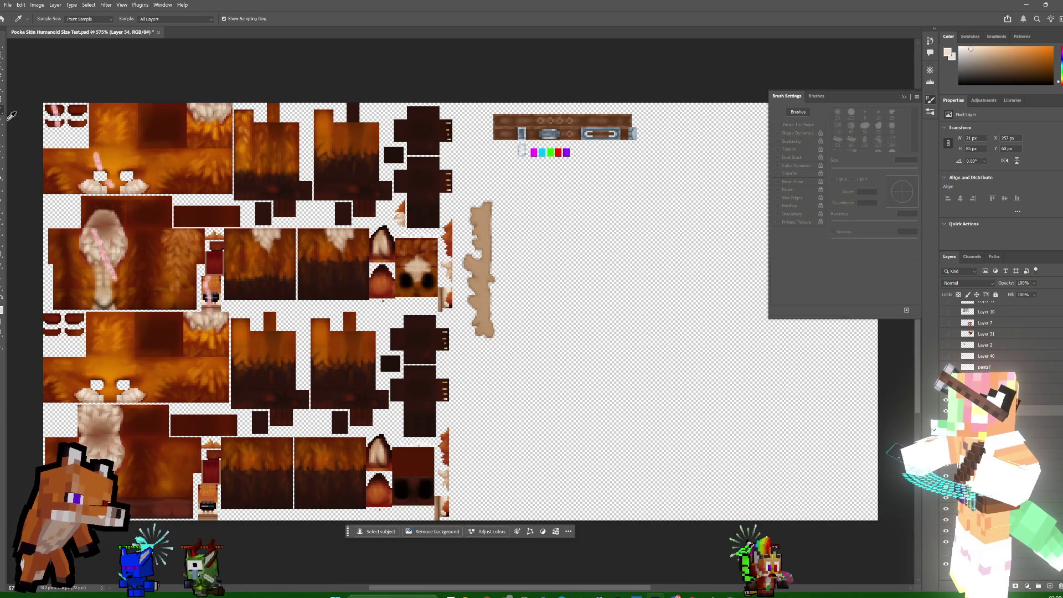
key("b")
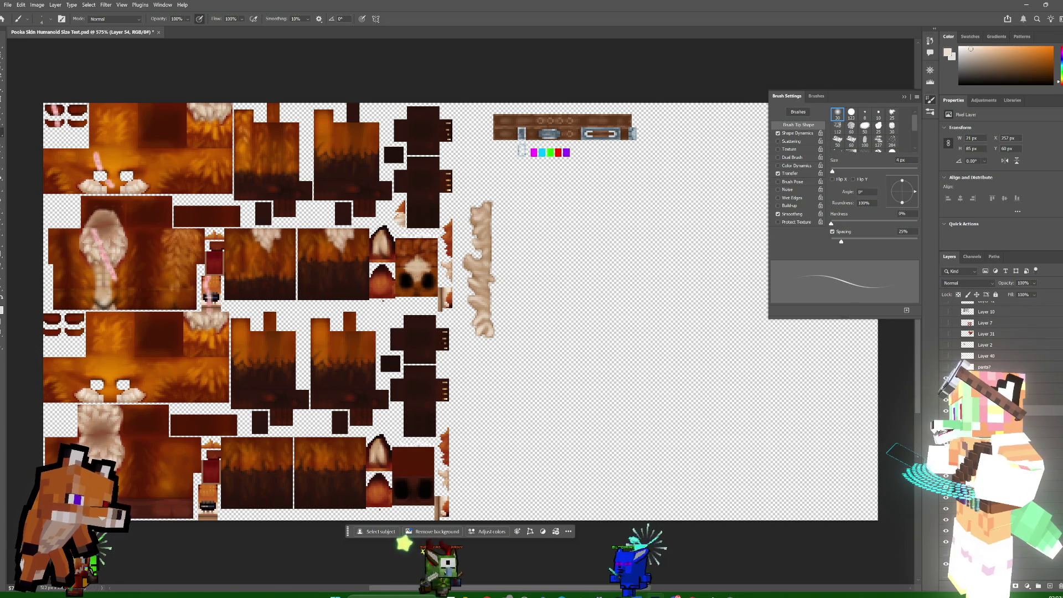
- Create a new empty layer with Ctrl+Shift+Alt+N
key("ctrl+shift+alt+n")
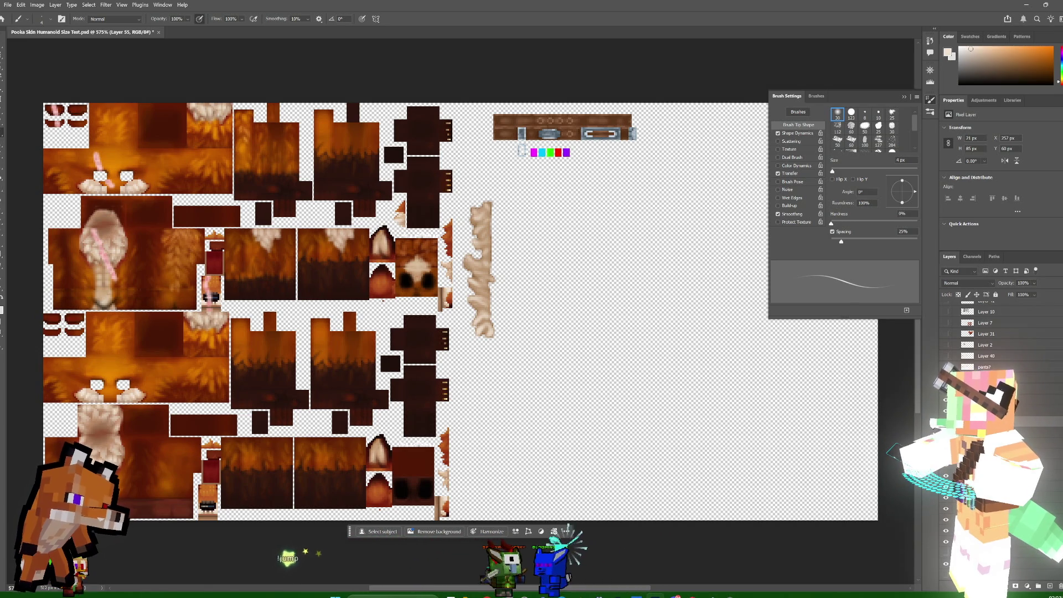
- Sample a canvas colour, apply a Shift+Alt+Backspace fill, and show the Navigator panel
key("i")
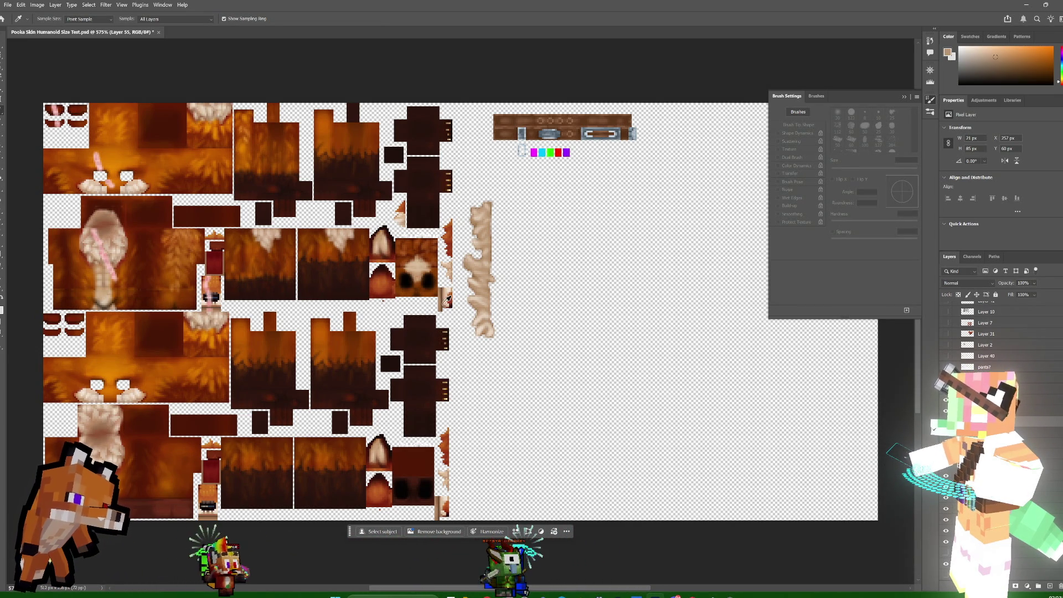
key("shift+alt+BackSpace")
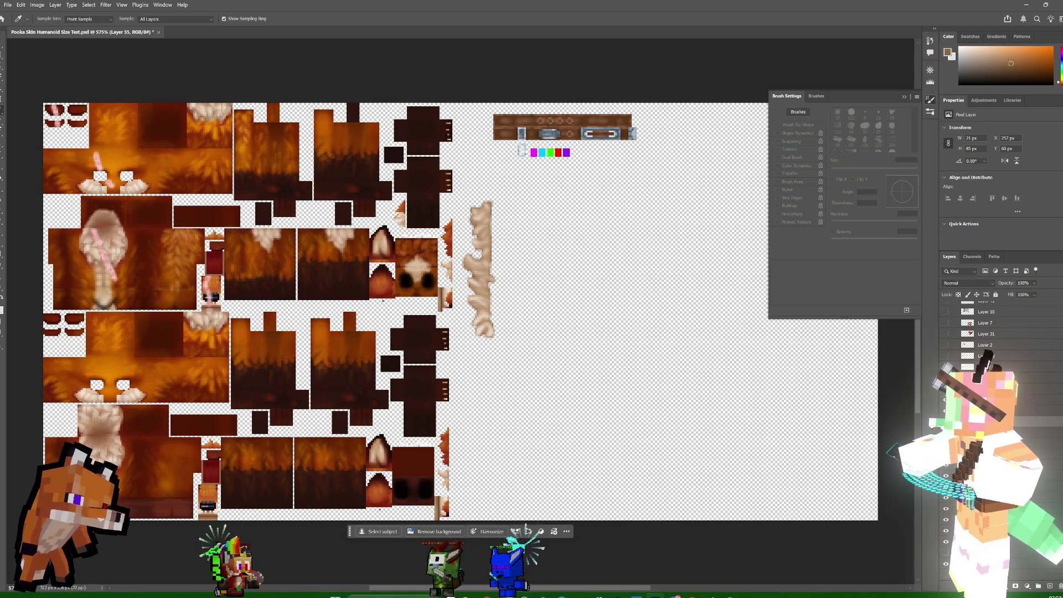
key("b")
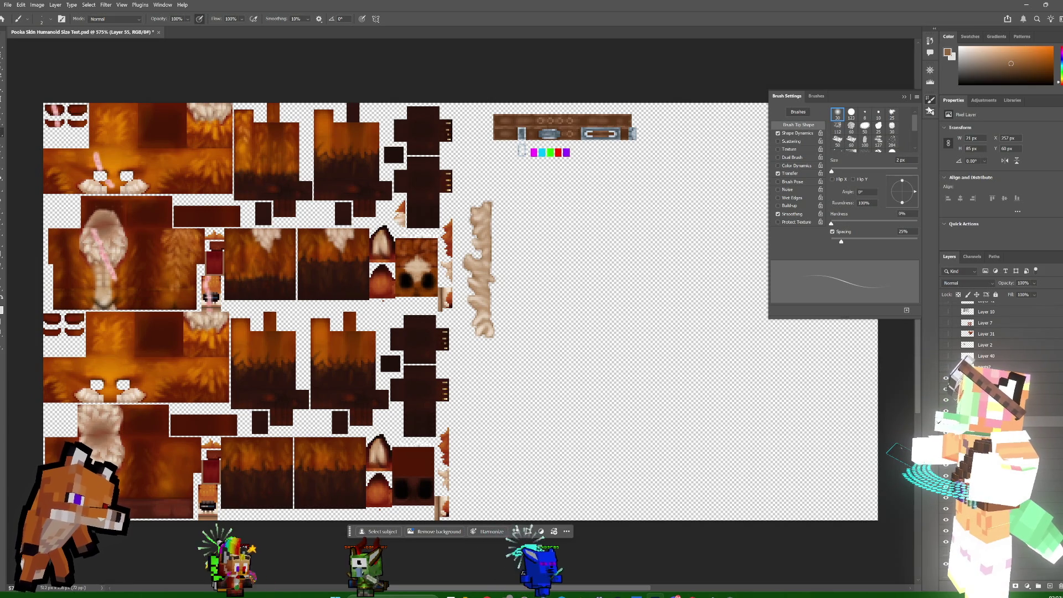
left_click(931, 70)
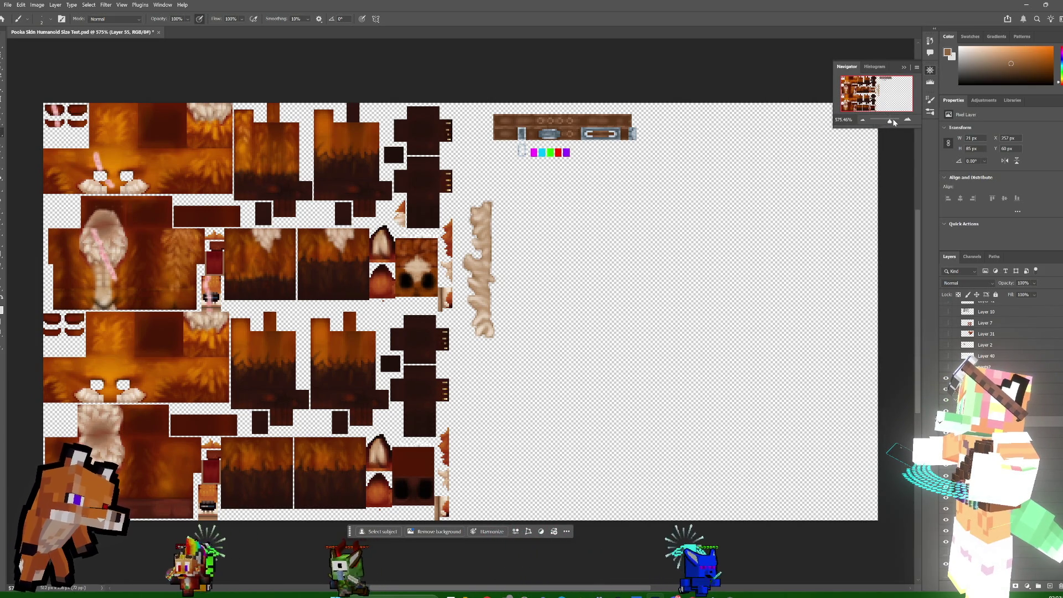
- Zoom in on the lower tail, select Layer 54, and paint dark brown shading between the tufts
left_click_drag(888, 121, 892, 121)
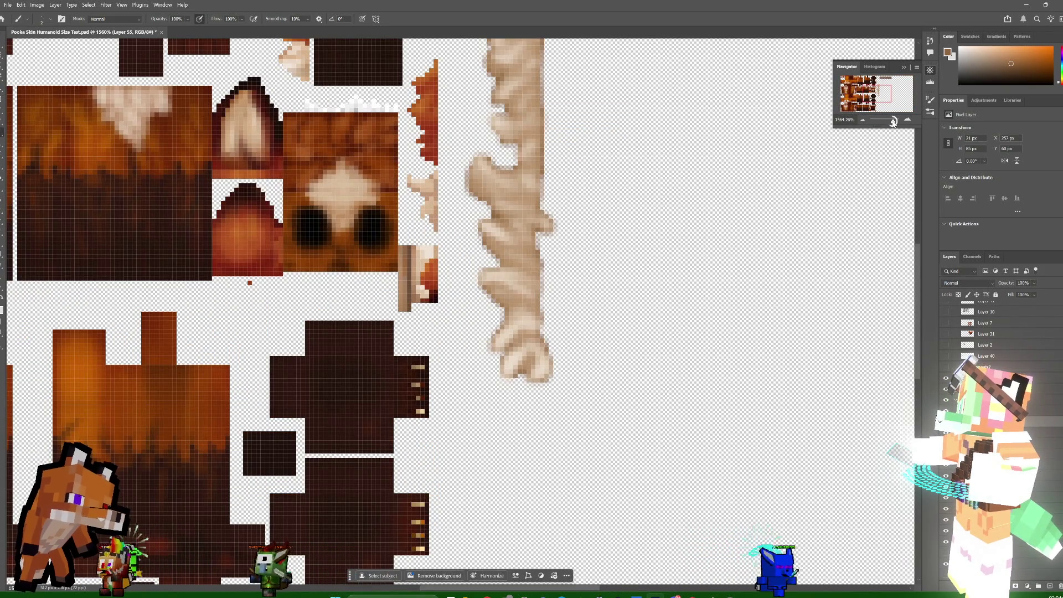
left_click_drag(894, 121, 883, 94)
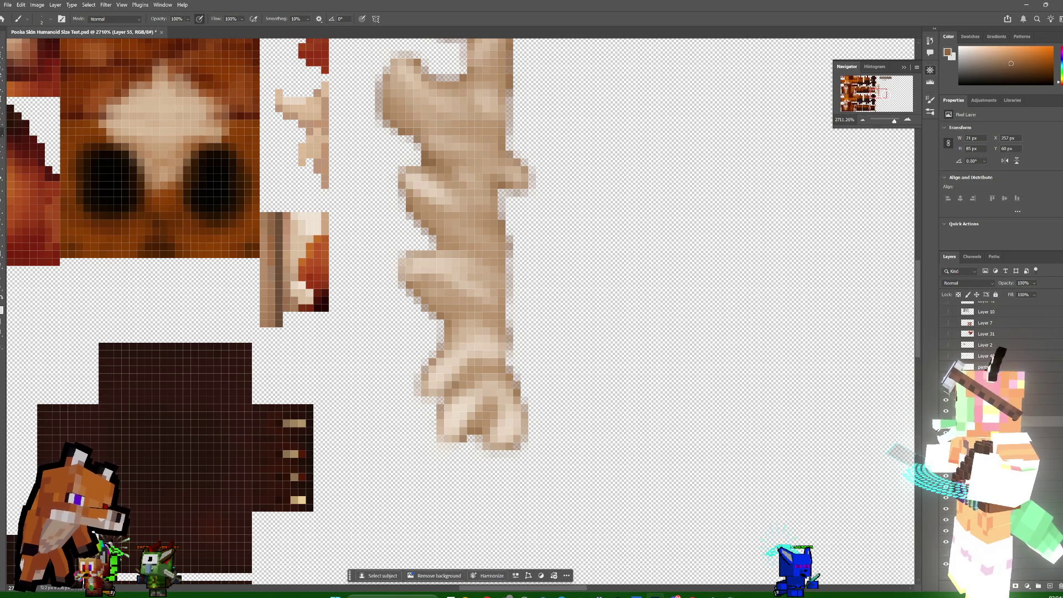
key("alt+bracketleft")
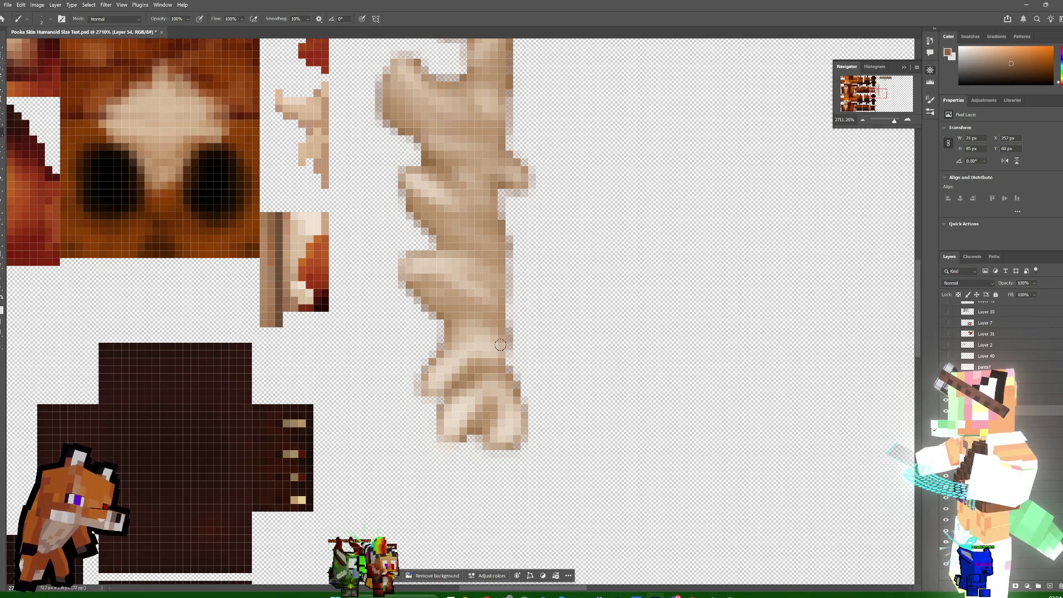
left_click_drag(471, 375, 457, 382)
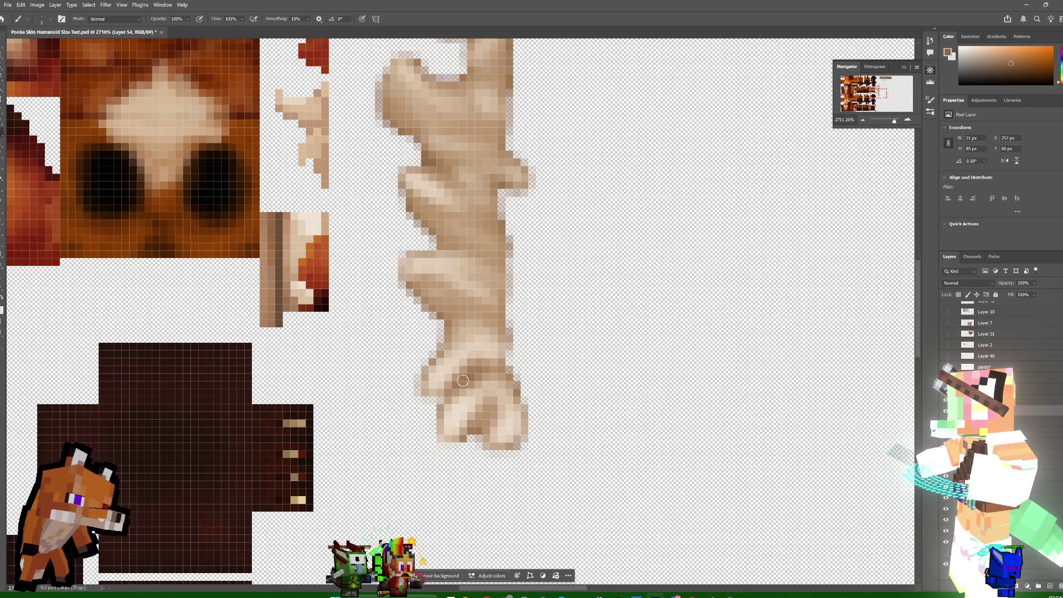
left_click(488, 370)
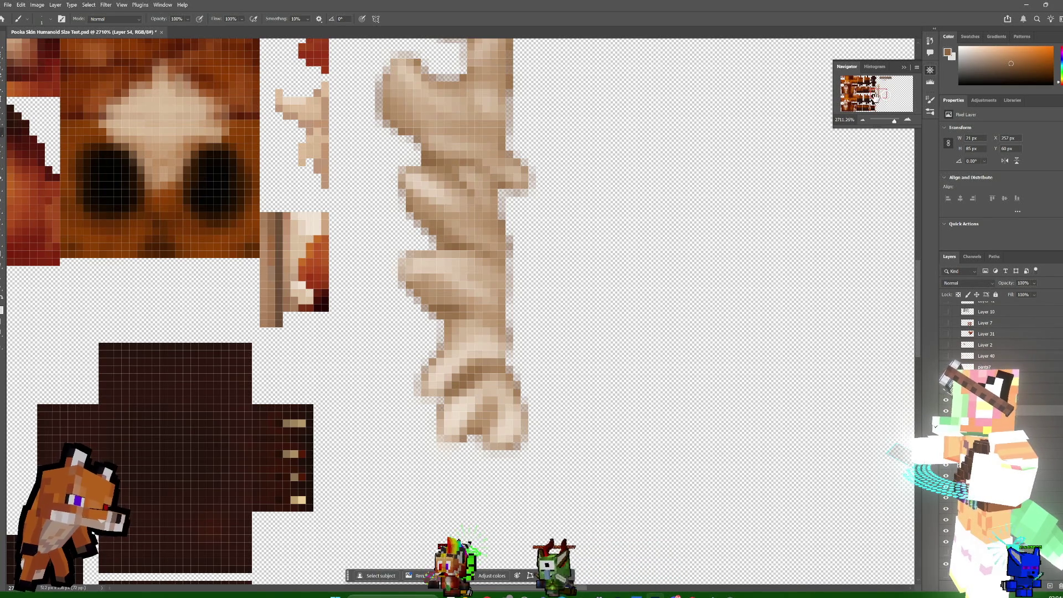
- Pan up the tail strip, then zoom back out to 575% to see the whole sheet
left_click_drag(882, 105, 873, 91)
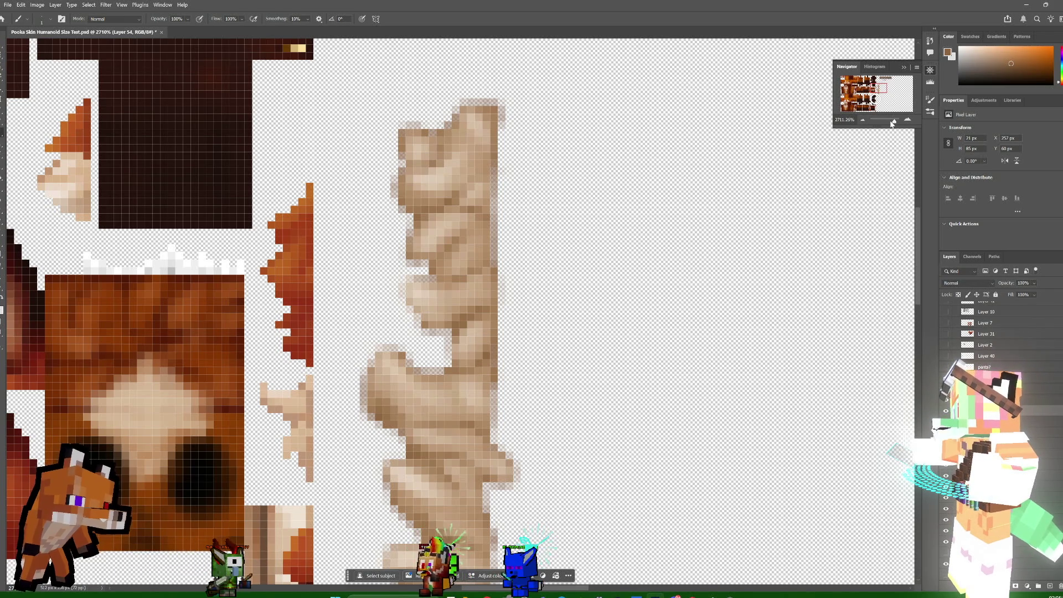
left_click_drag(891, 122, 891, 121)
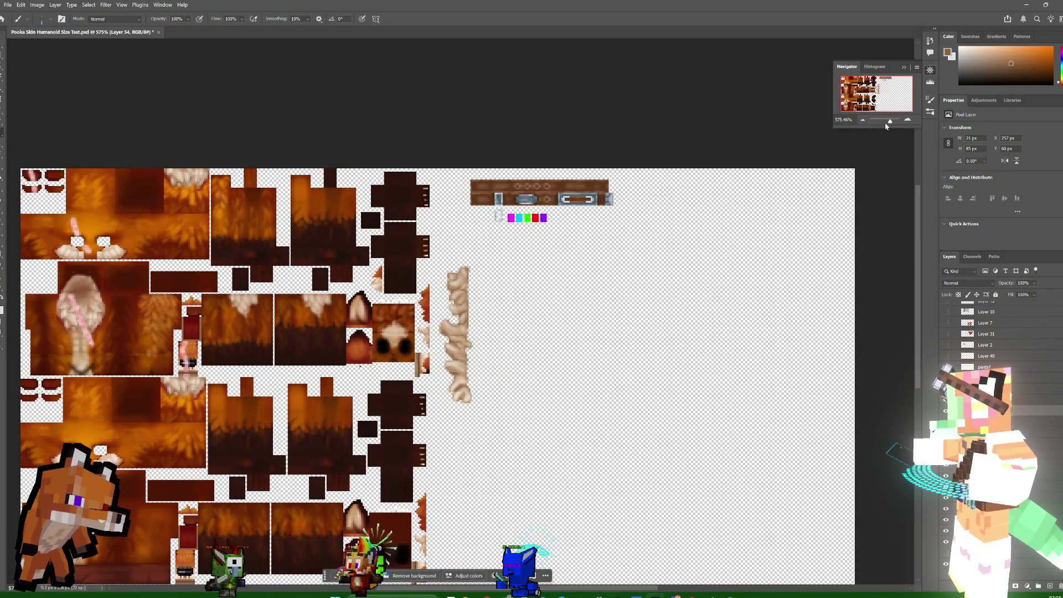
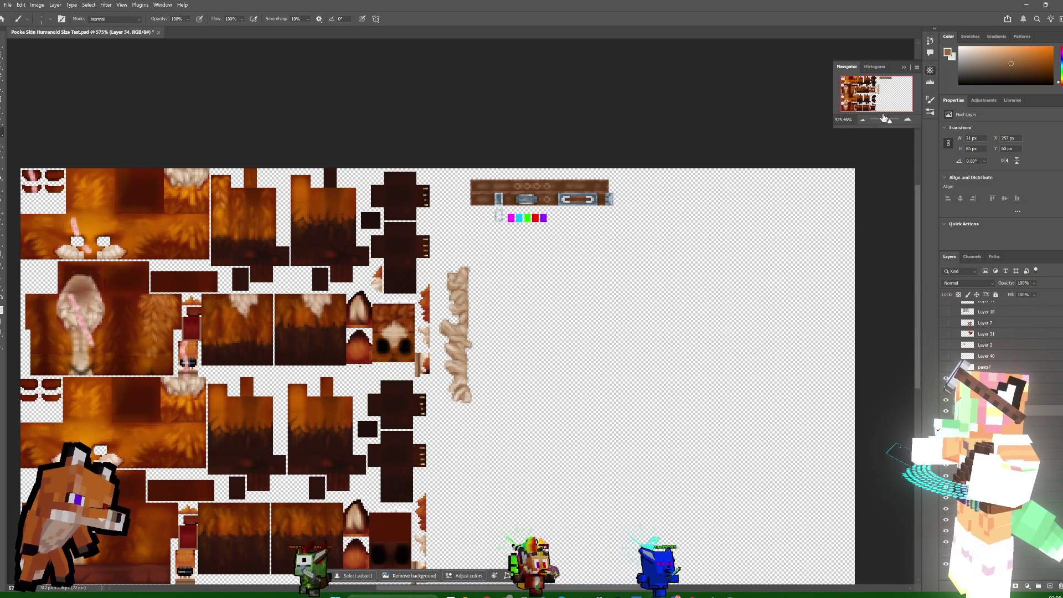
- Zoom in close on the tan fur strip and pick the Rectangular Marquee tool
left_click_drag(890, 121, 874, 88)
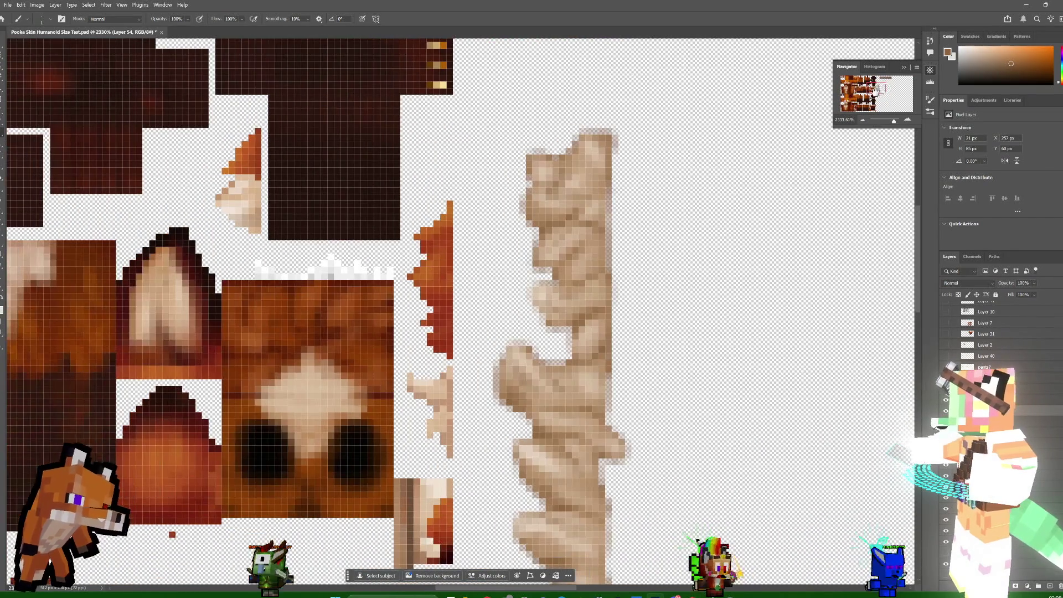
left_click(2, 61)
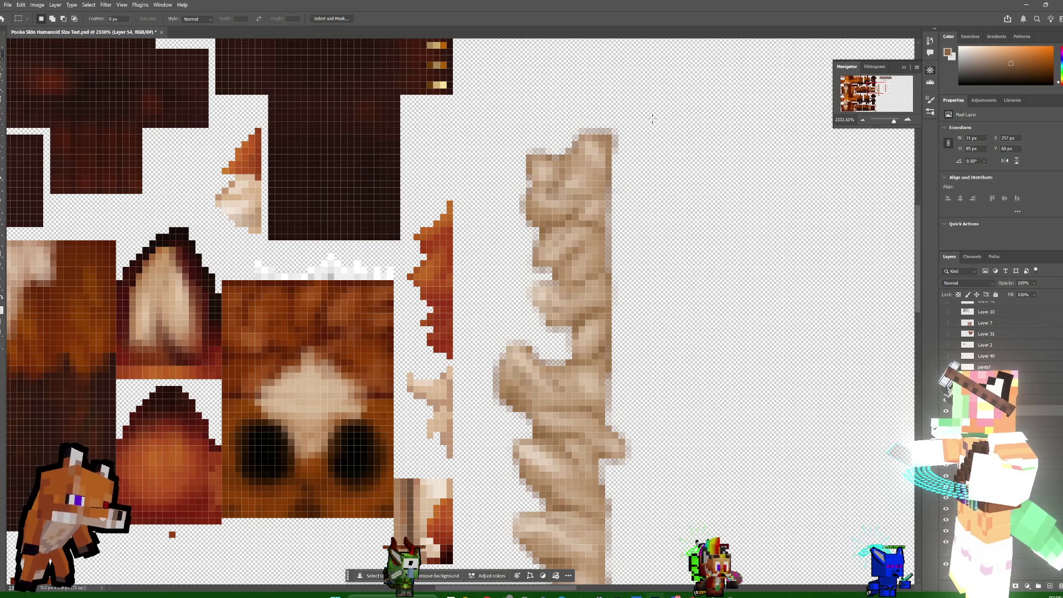
mouse_move(684, 102)
left_mouse_down()
mouse_move(609, 311)
mouse_move(623, 339)
left_mouse_up()
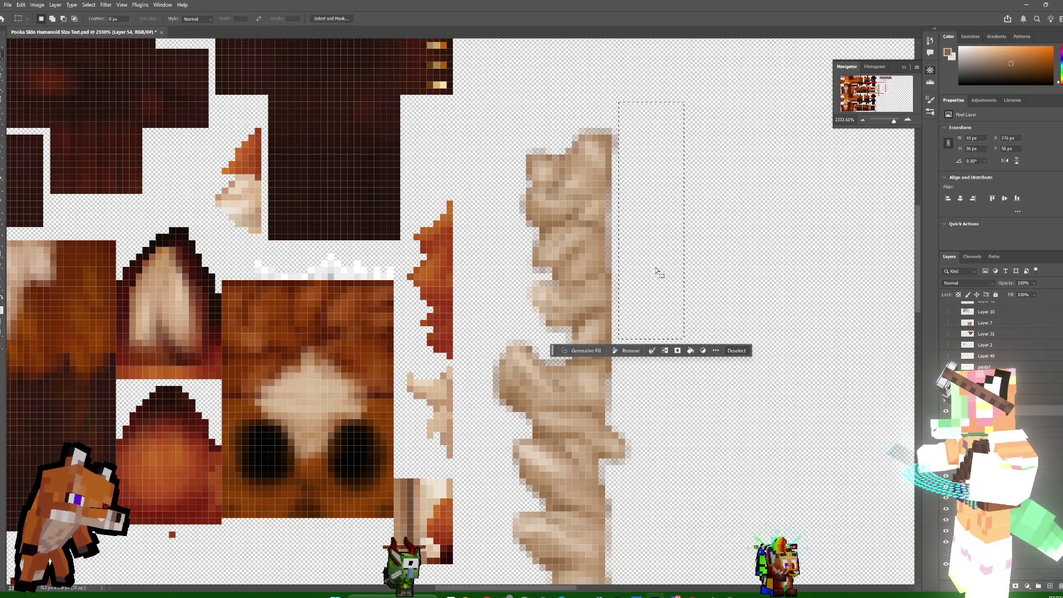
right_click(670, 240)
key("Escape")
left_click_drag(659, 230, 650, 234)
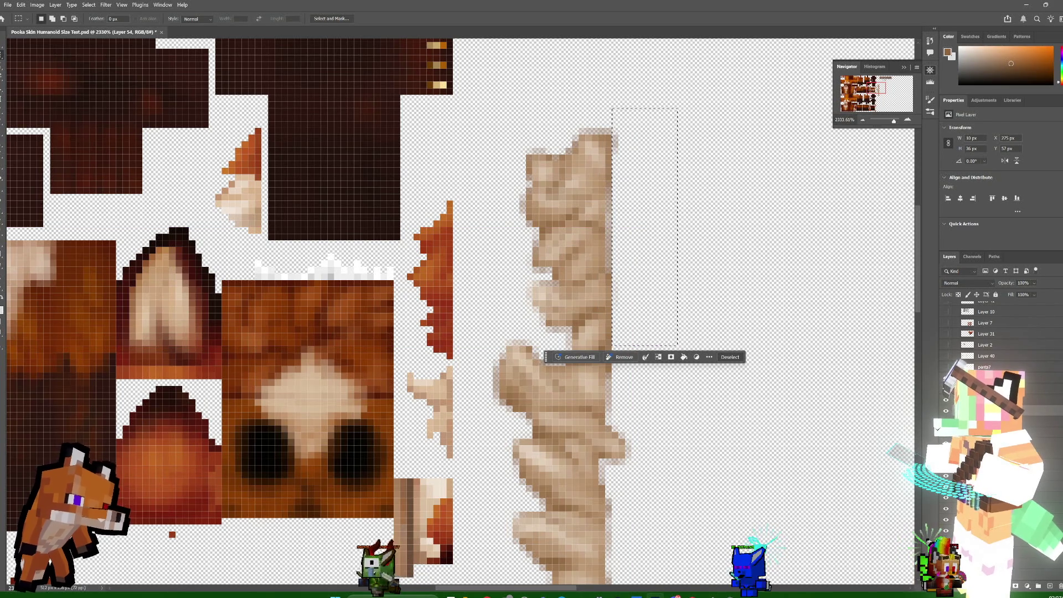
left_click(991, 576)
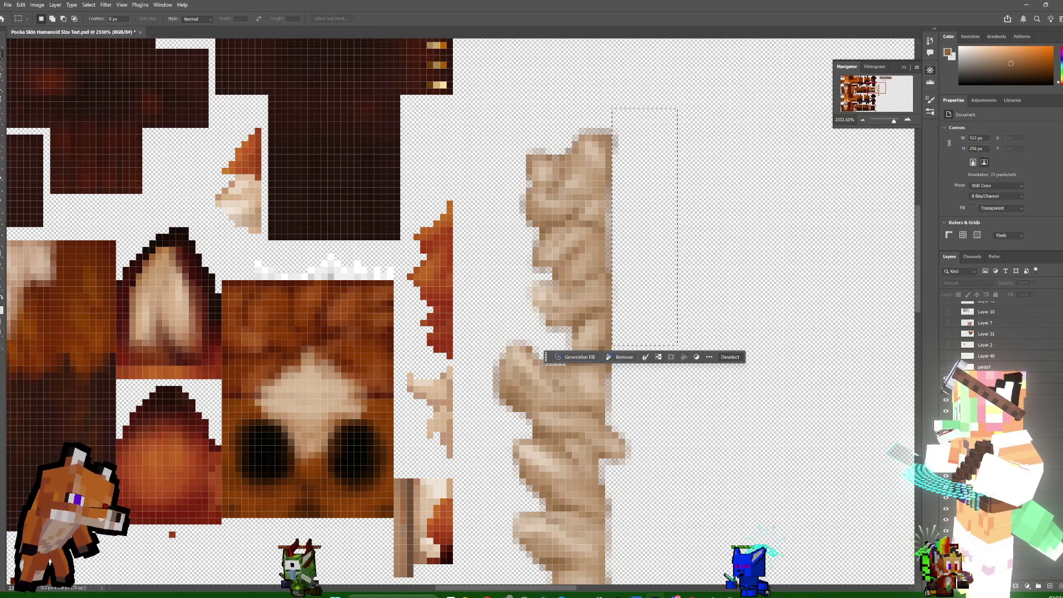
left_click(985, 554)
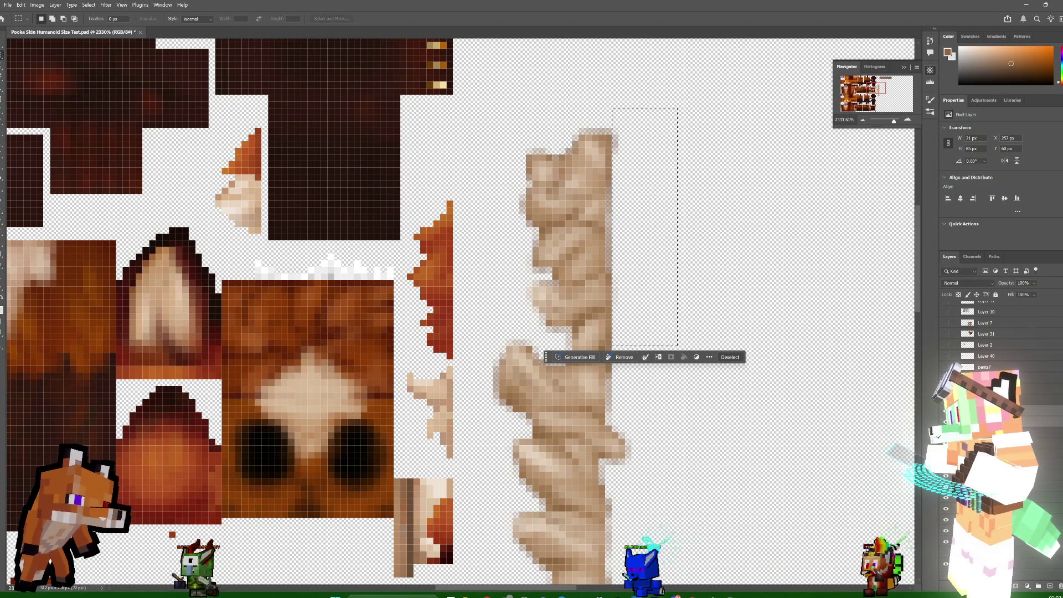
left_click(1059, 257)
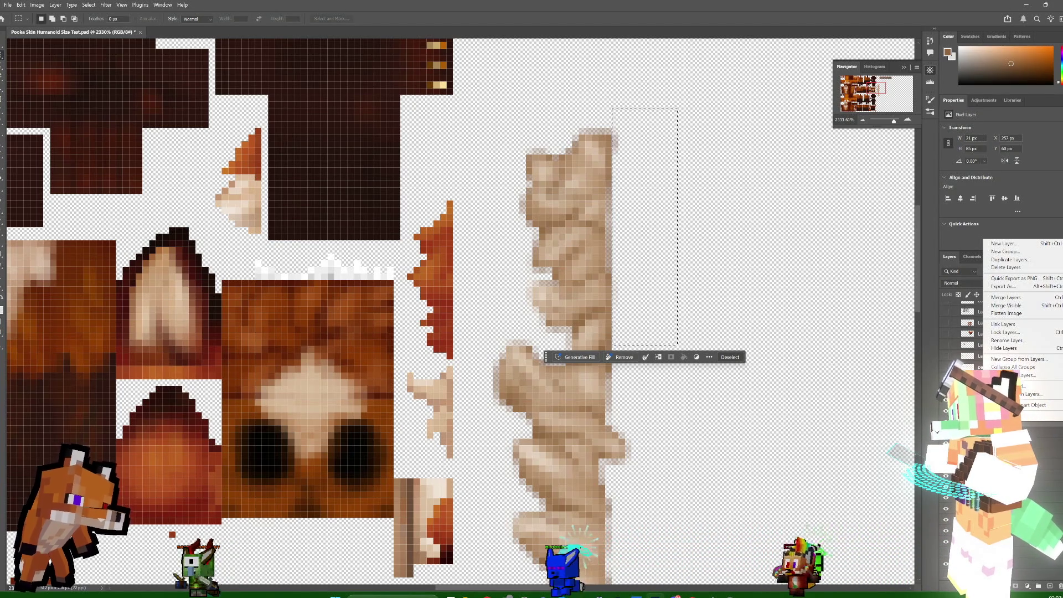
left_click(1006, 298)
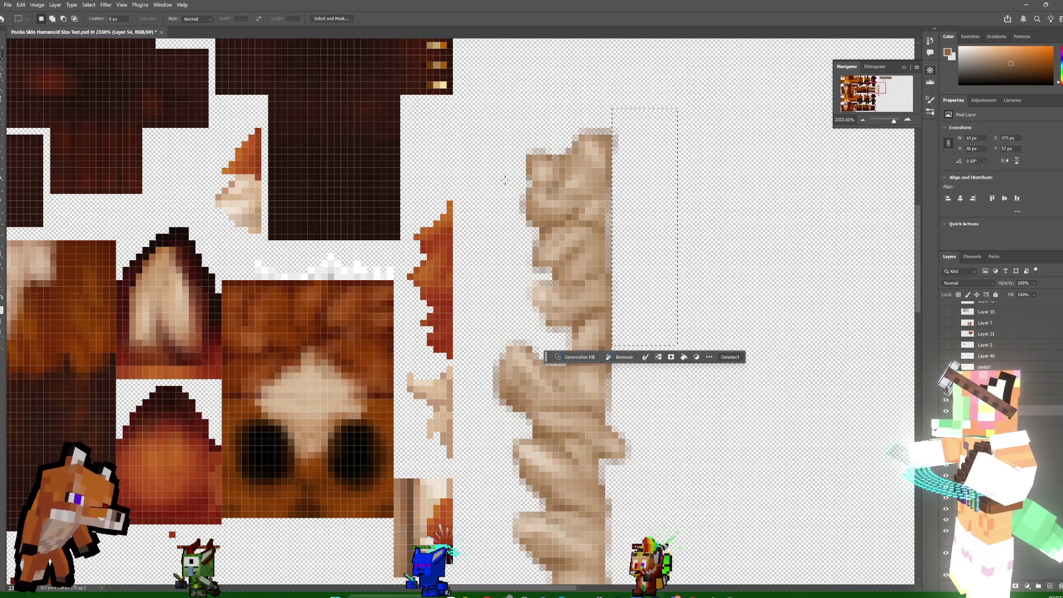
left_click(626, 142)
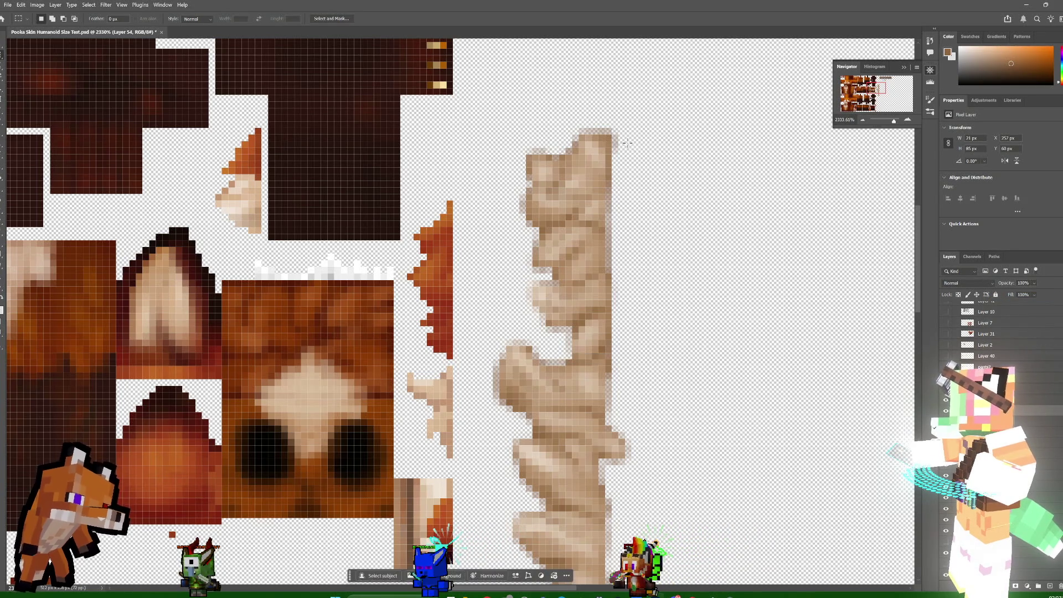
left_click_drag(617, 125, 636, 219)
left_click(619, 117)
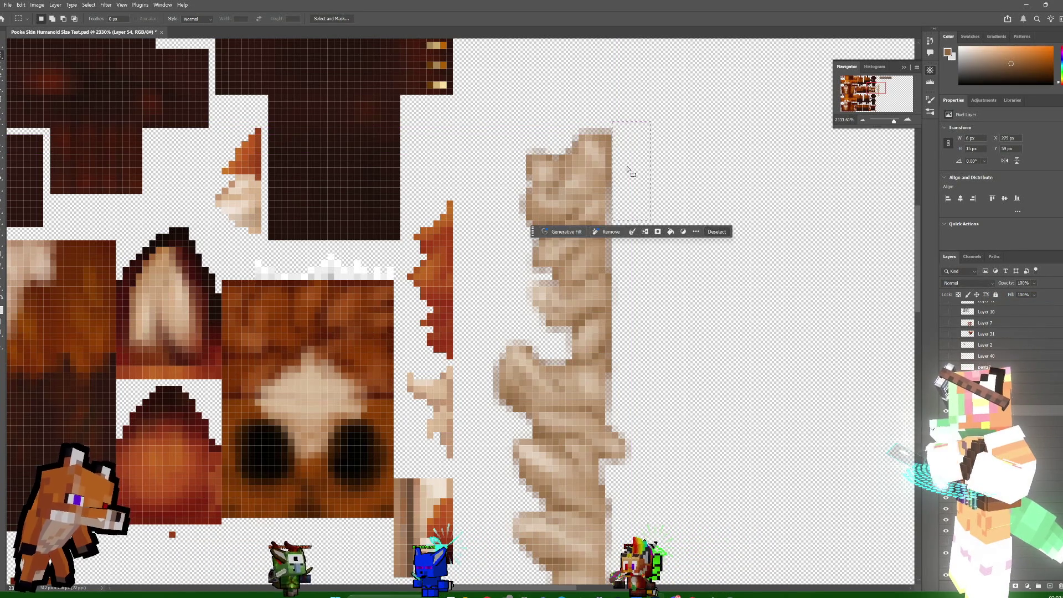
left_click_drag(627, 168, 628, 213)
left_click(617, 214)
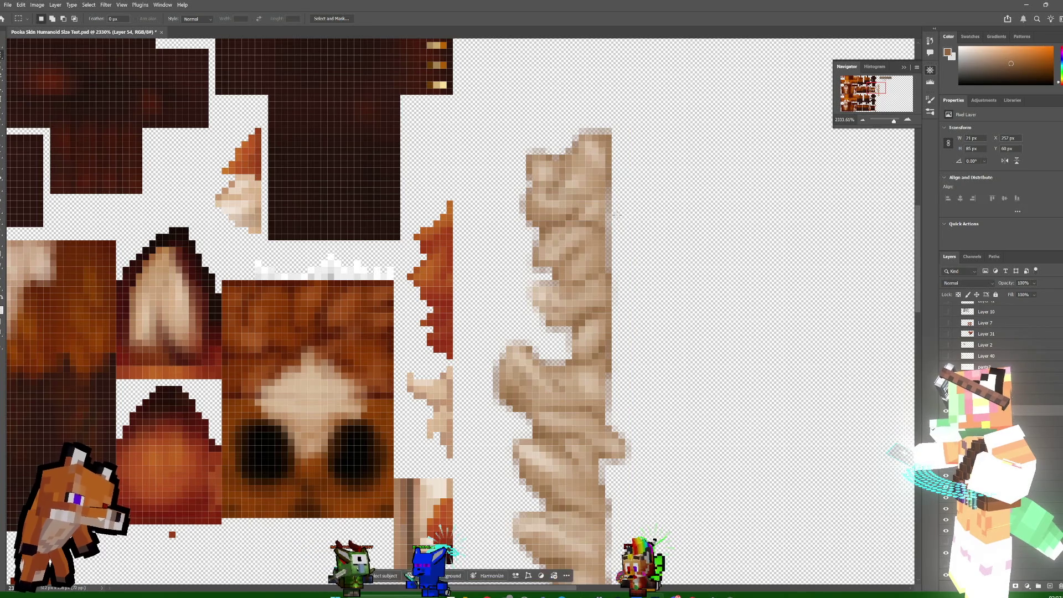
left_click_drag(619, 270, 619, 271)
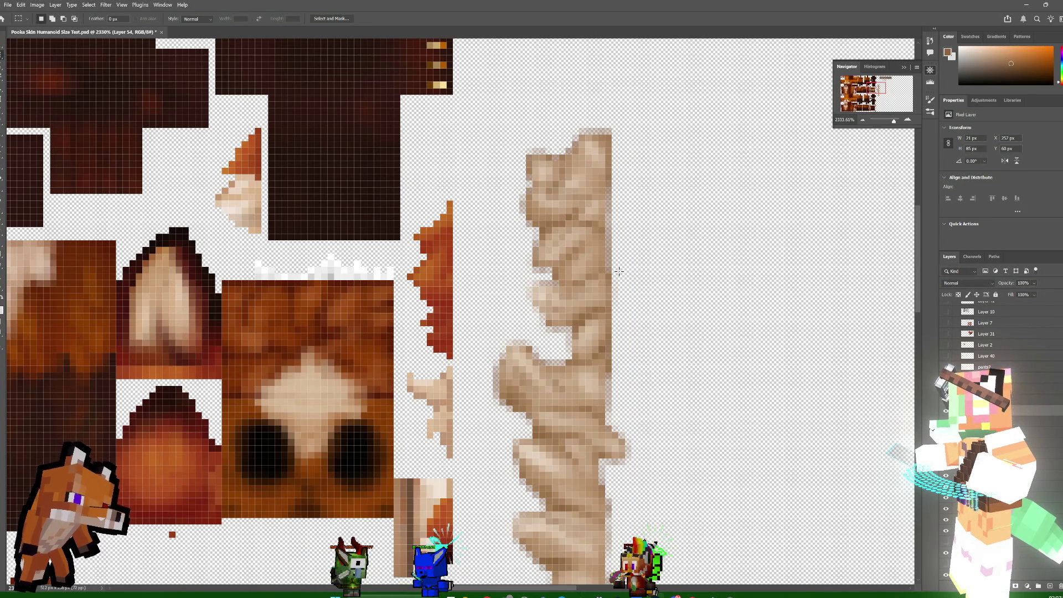
left_click_drag(607, 211, 609, 188)
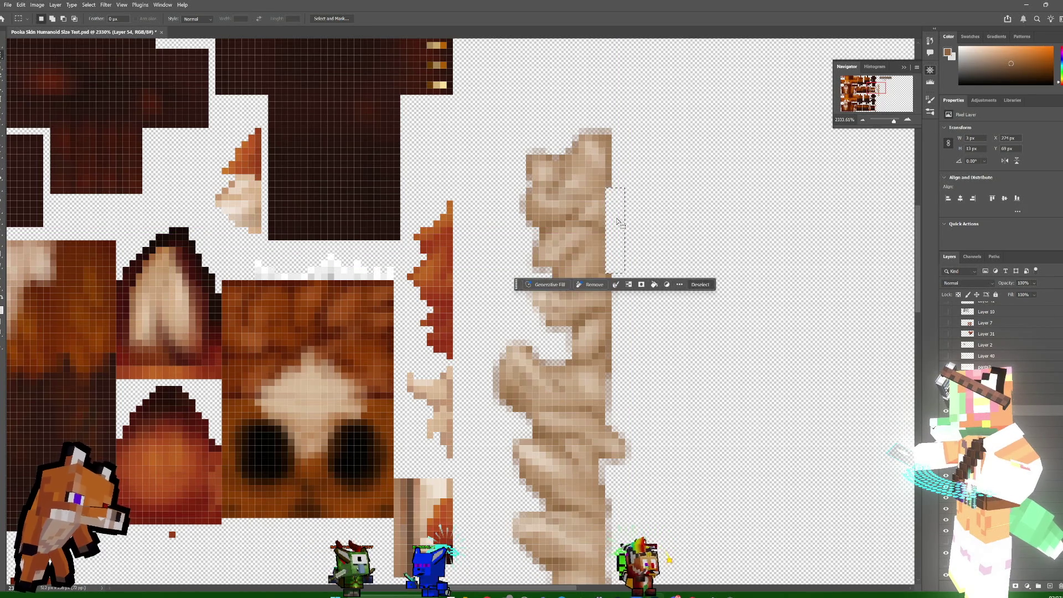
left_click(621, 100)
left_click_drag(573, 101, 620, 135)
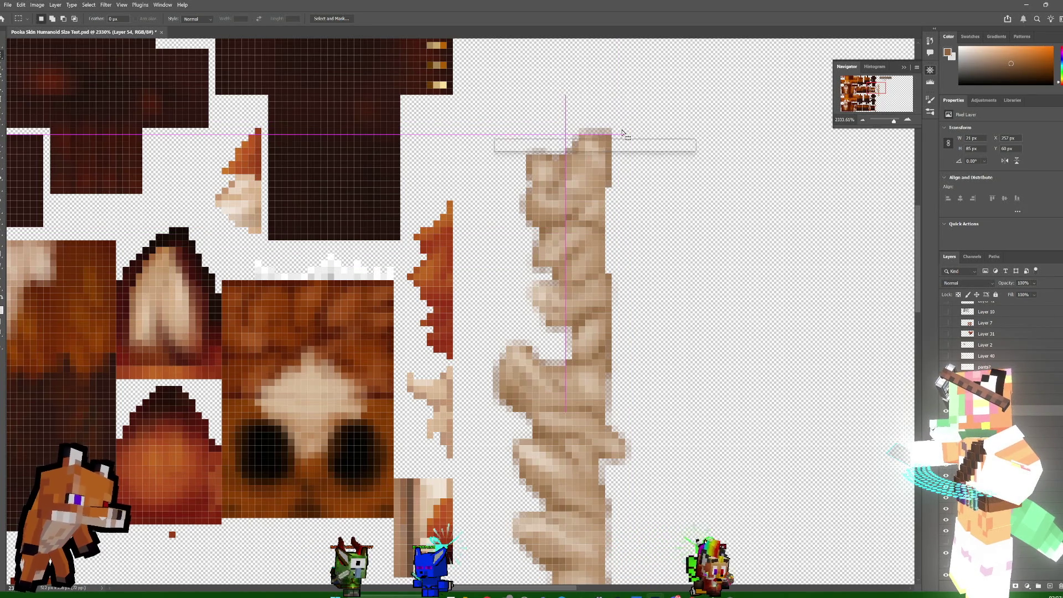
- Trim the top pixel row off the tan fur strip using small marquee selections and deselecting
key("Delete")
left_click(531, 118)
mouse_move(513, 115)
left_mouse_down()
mouse_move(578, 141)
mouse_move(573, 151)
mouse_move(544, 140)
mouse_move(578, 143)
mouse_move(511, 188)
mouse_move(531, 185)
mouse_move(520, 209)
mouse_move(538, 246)
mouse_move(525, 263)
mouse_move(547, 280)
mouse_move(524, 290)
mouse_move(524, 312)
mouse_move(567, 340)
mouse_move(540, 358)
mouse_move(565, 364)
mouse_move(522, 342)
mouse_move(494, 344)
mouse_move(486, 359)
left_mouse_up()
left_click(561, 138)
left_click(525, 131)
left_click(558, 145)
left_click(525, 235)
left_click(533, 237)
left_click(558, 282)
left_click(550, 353)
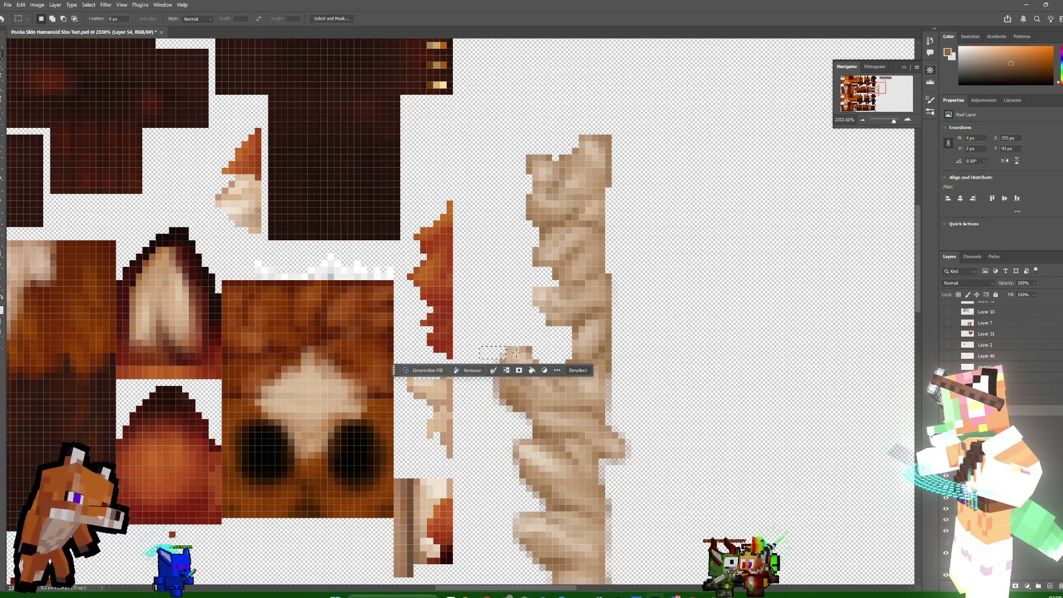
left_click_drag(479, 358, 491, 424)
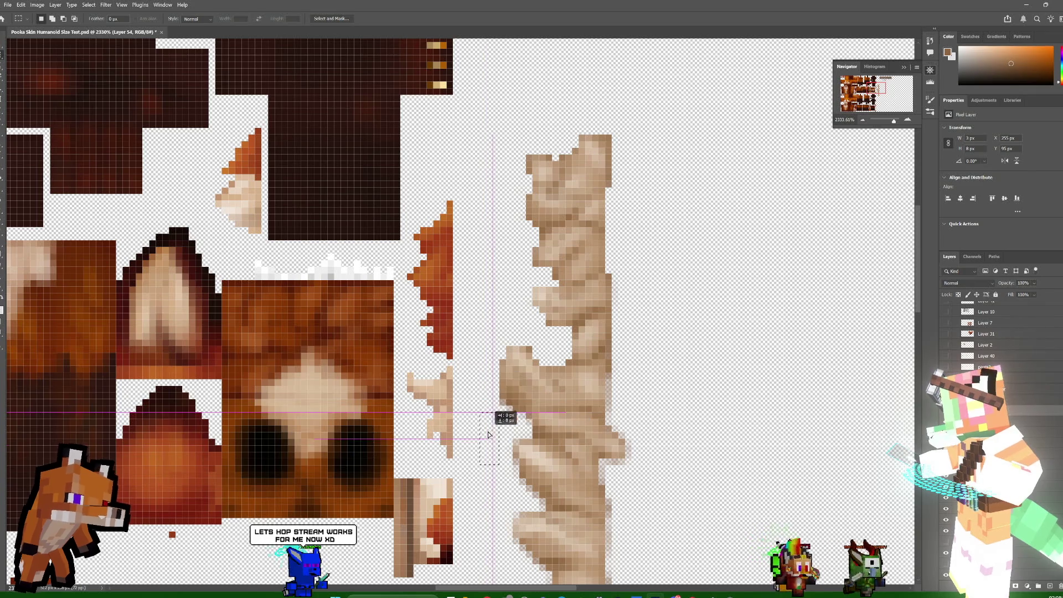
key("ctrl+d")
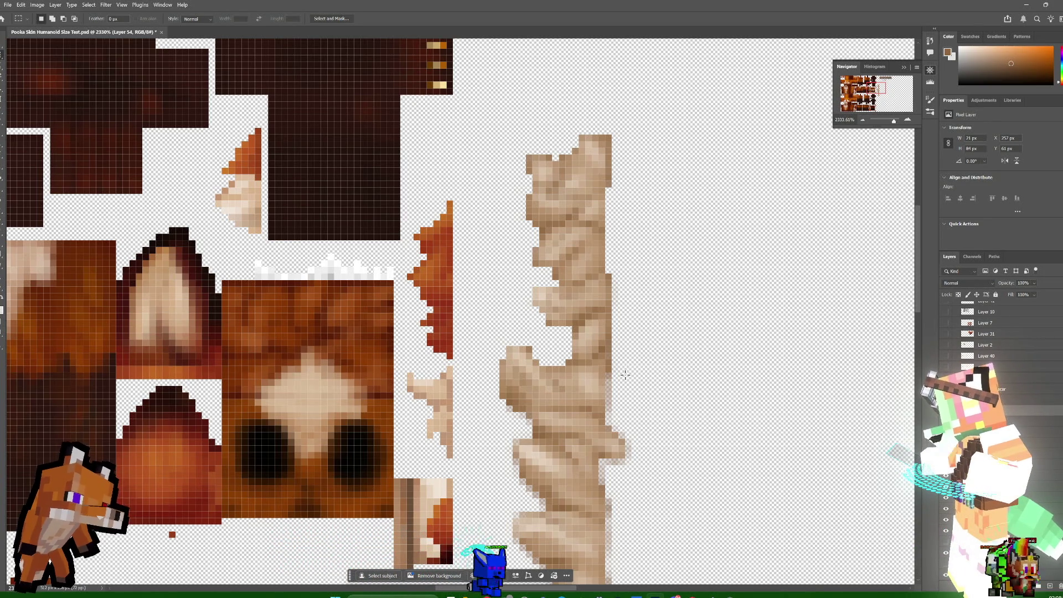
left_click_drag(621, 374, 616, 402)
key("Delete")
key("ctrl+z")
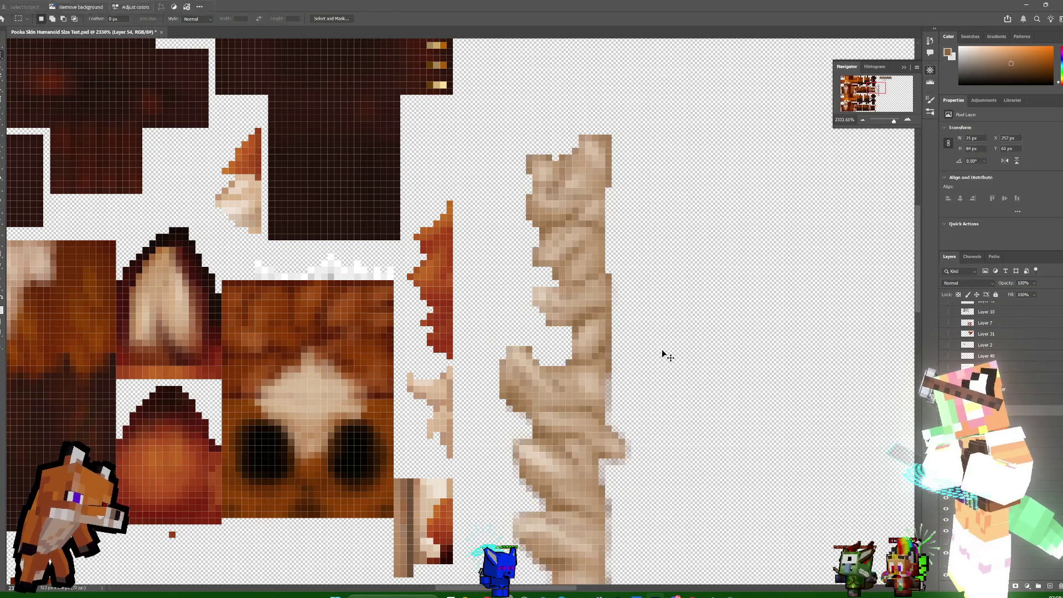
mouse_move(624, 373)
left_mouse_down()
mouse_move(607, 424)
mouse_move(618, 425)
left_mouse_up()
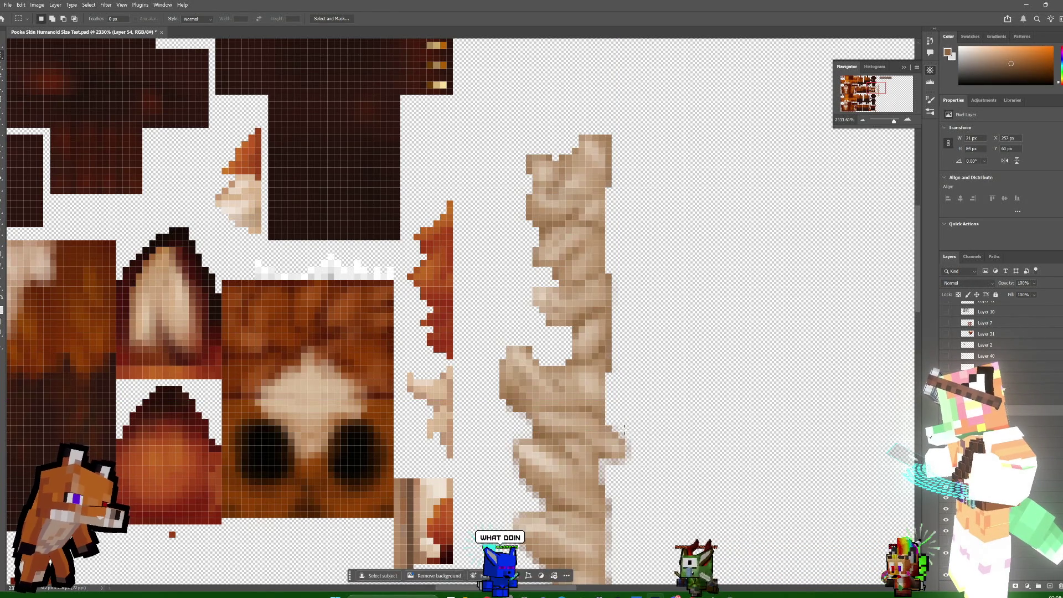
key("ctrl+d")
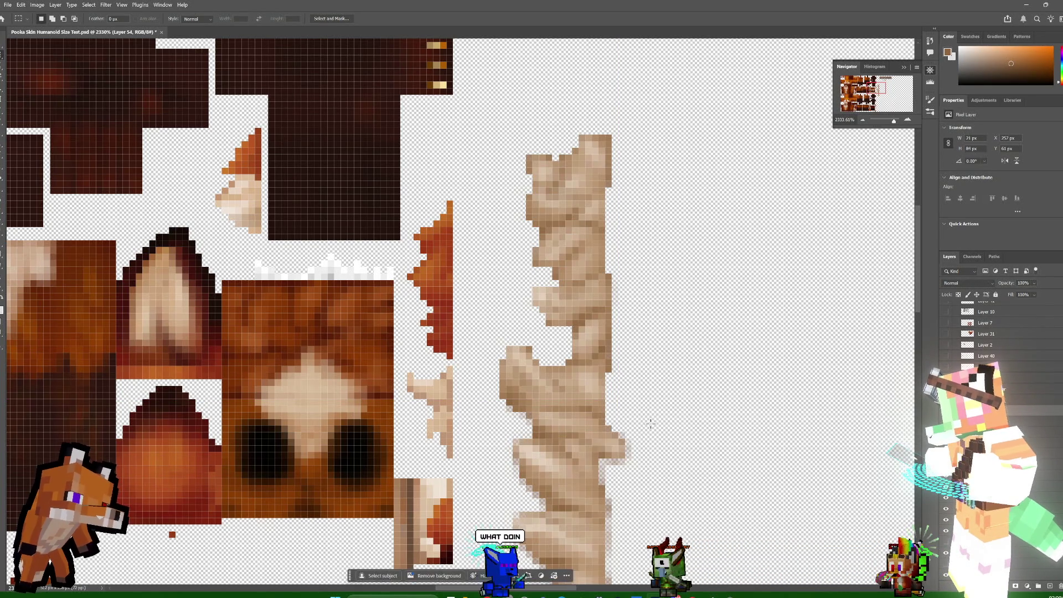
left_click_drag(614, 397, 640, 422)
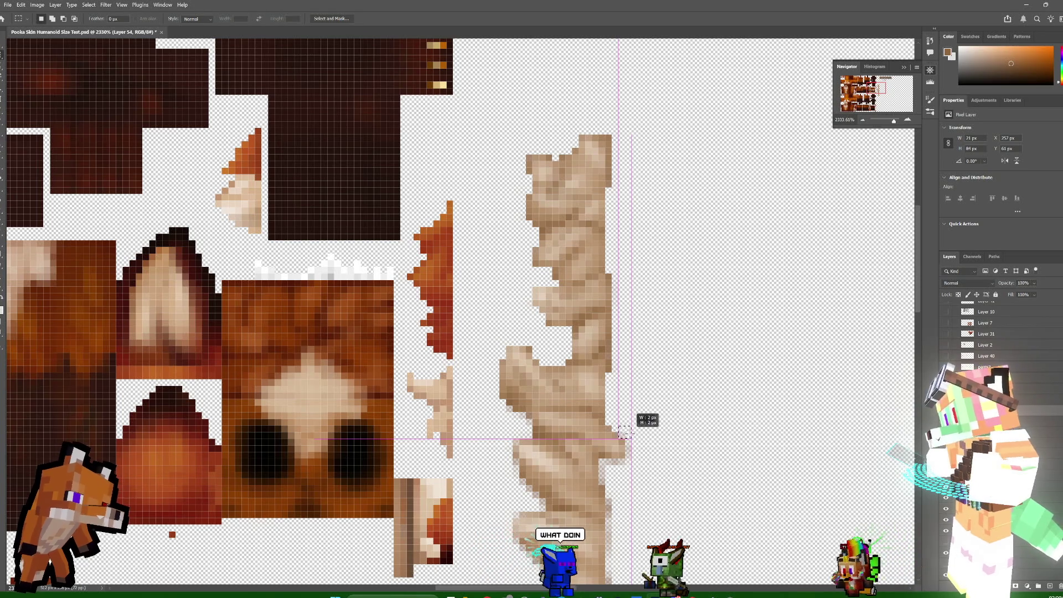
left_click(635, 457)
mouse_move(634, 459)
left_mouse_down()
mouse_move(601, 483)
mouse_move(626, 483)
mouse_move(490, 430)
left_mouse_up()
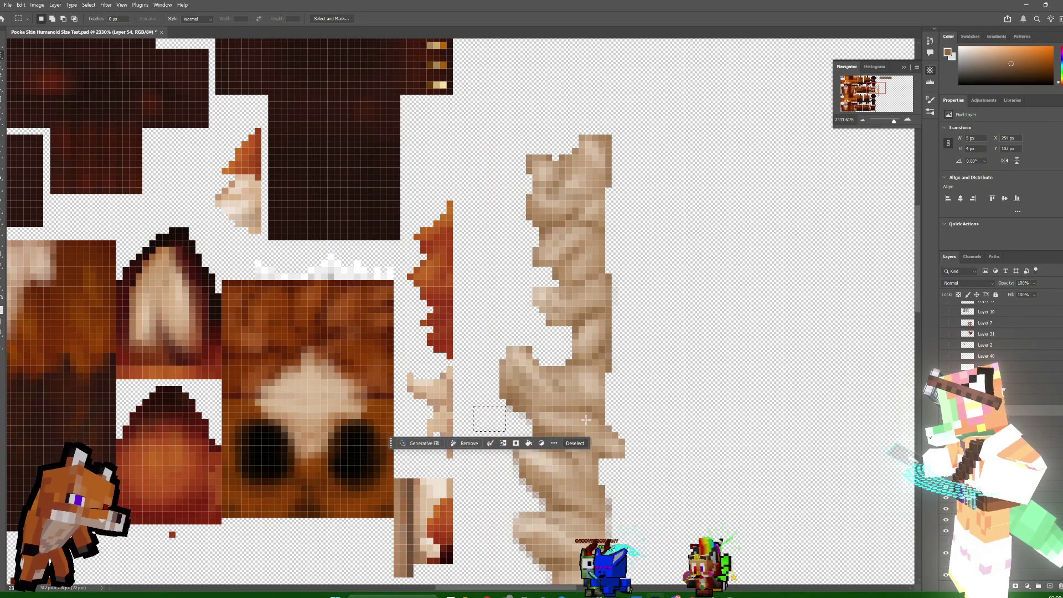
left_click(514, 422)
left_click_drag(514, 423, 545, 423)
left_click(525, 413)
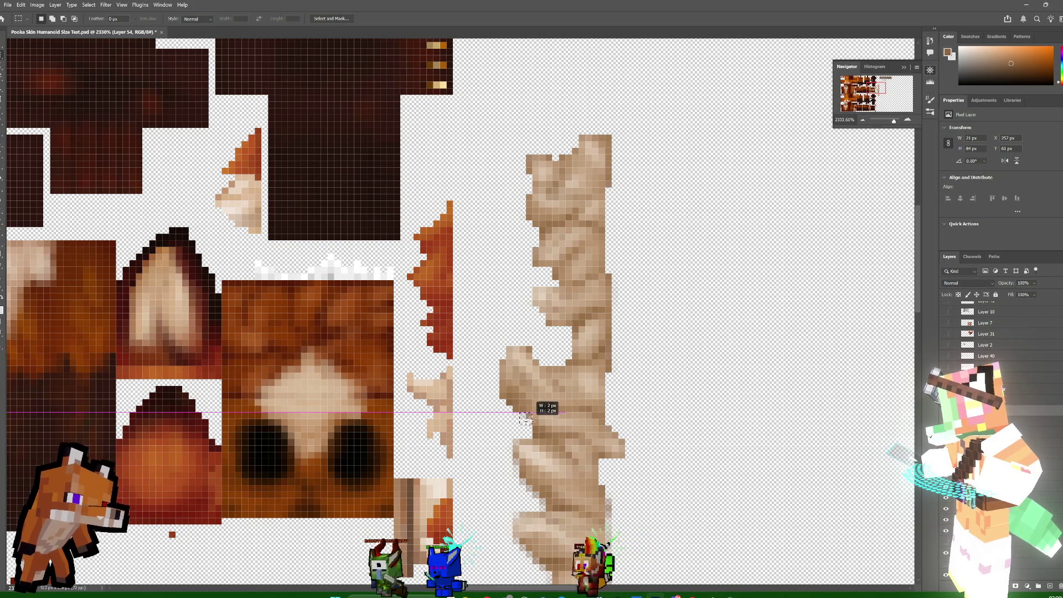
left_click(520, 430)
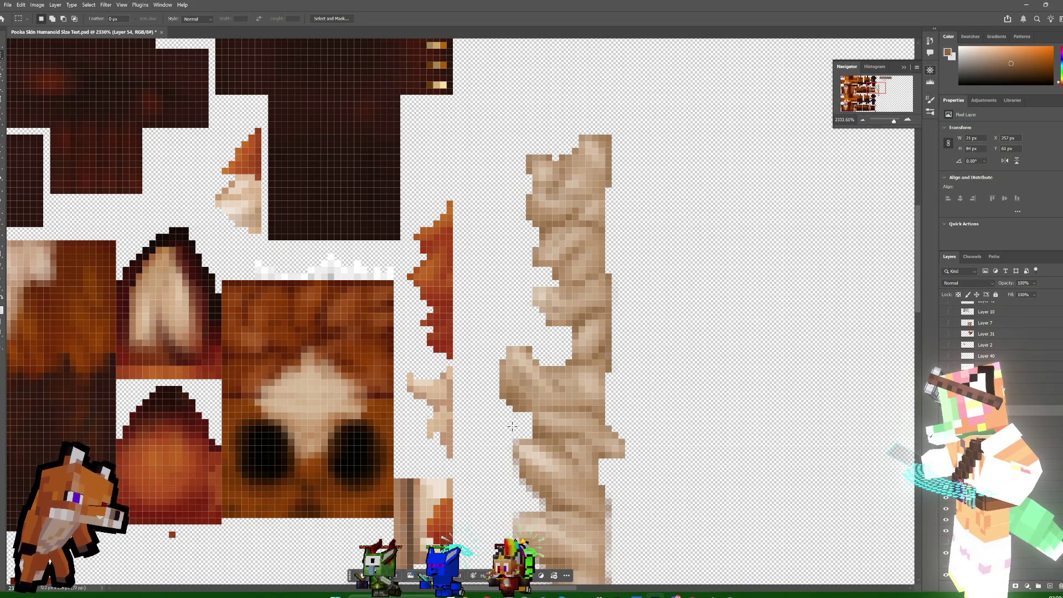
left_click_drag(515, 442, 511, 470)
left_click(480, 483)
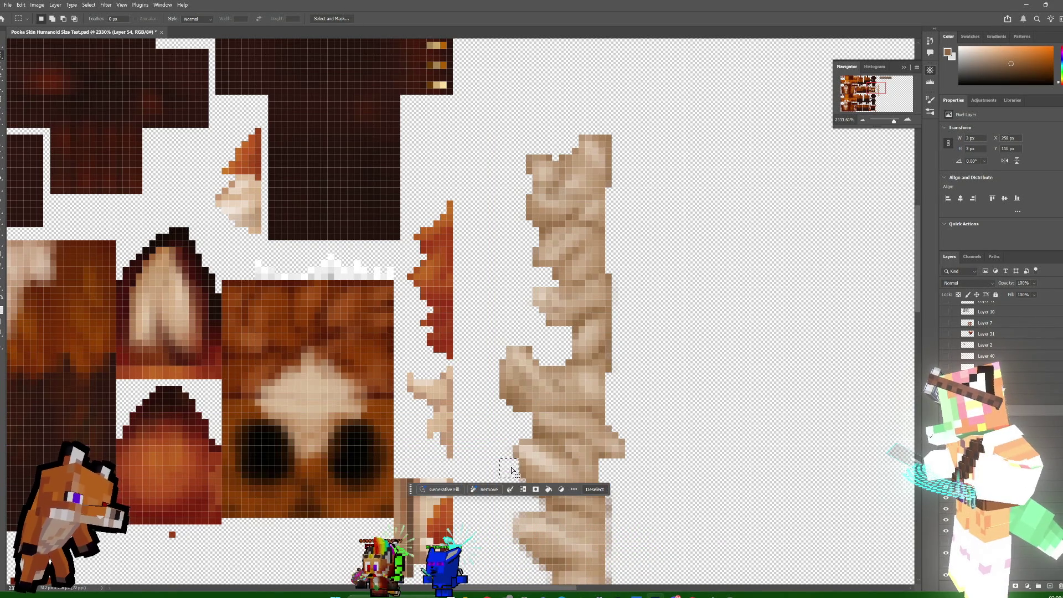
left_click(655, 375)
scroll(699, 280, "down", 5)
- Make trial selections beside the fur strip, including a 3 by 16 column, and undo the shift
scroll(698, 281, "down", 2)
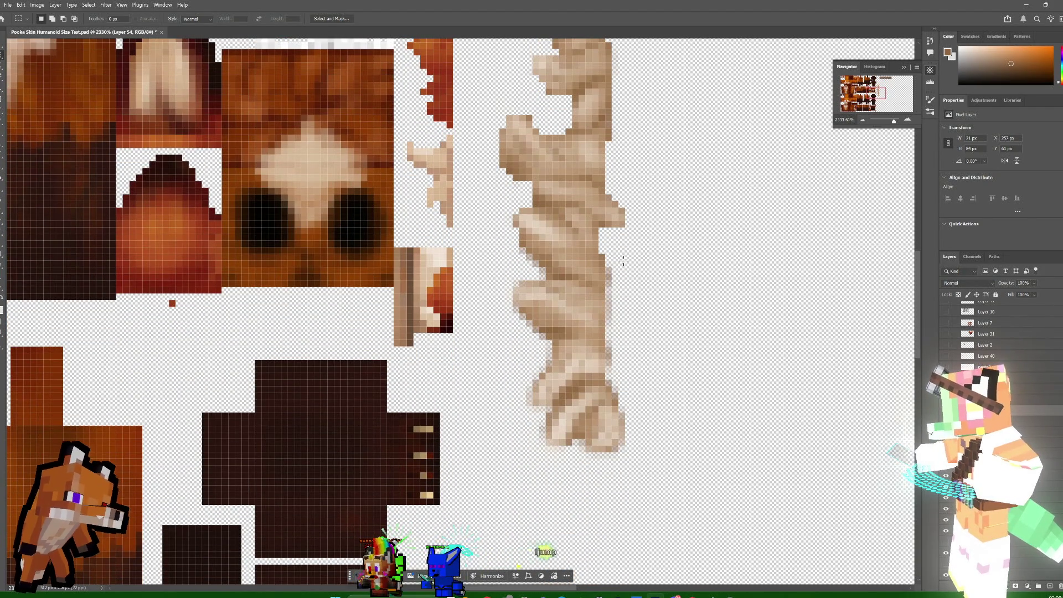
left_click_drag(624, 261, 609, 382)
left_click(621, 305)
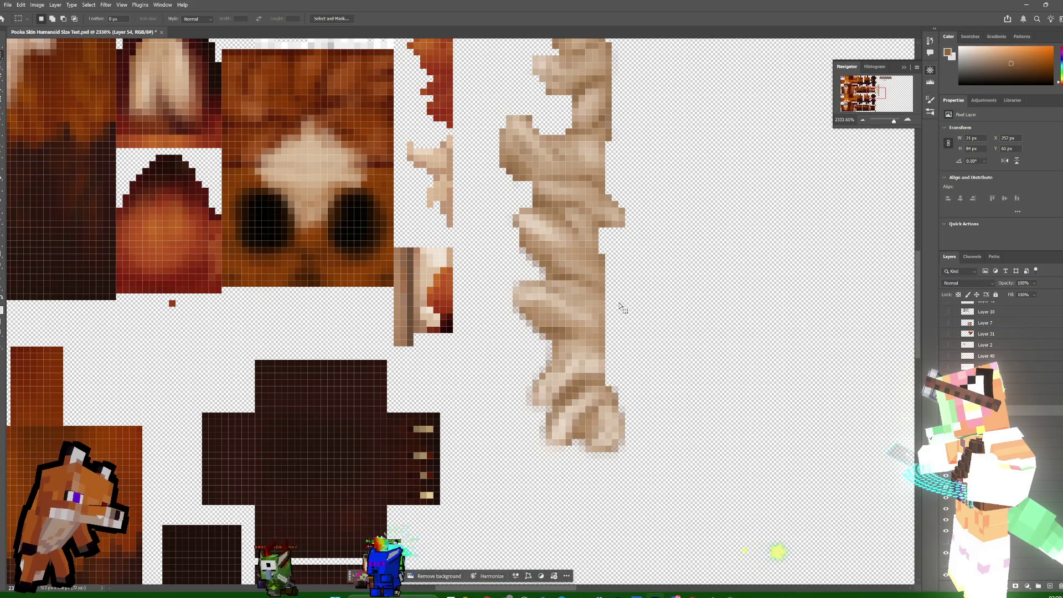
mouse_move(538, 268)
left_mouse_down()
mouse_move(577, 293)
mouse_move(523, 261)
left_mouse_up()
key("ctrl+z")
key("ctrl+z")
key("ctrl+z")
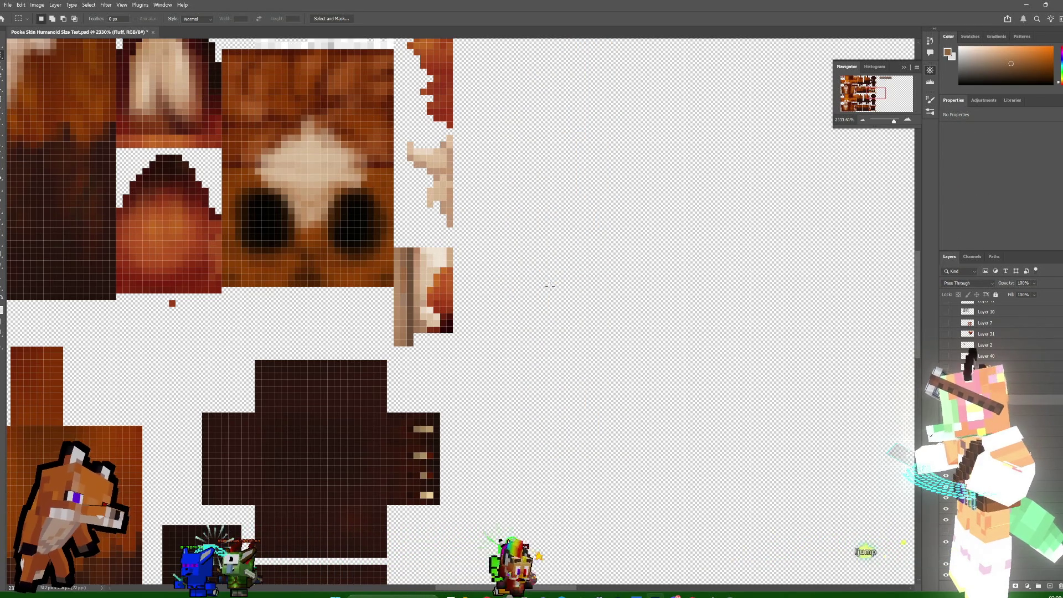
- Restore the tan fur strip, measure areas of the texture with selections, then zoom out
key("ctrl+shift+z")
mouse_move(506, 249)
left_mouse_down()
mouse_move(524, 261)
mouse_move(507, 317)
mouse_move(548, 347)
mouse_move(526, 394)
mouse_move(526, 408)
mouse_move(547, 415)
mouse_move(515, 419)
left_mouse_up()
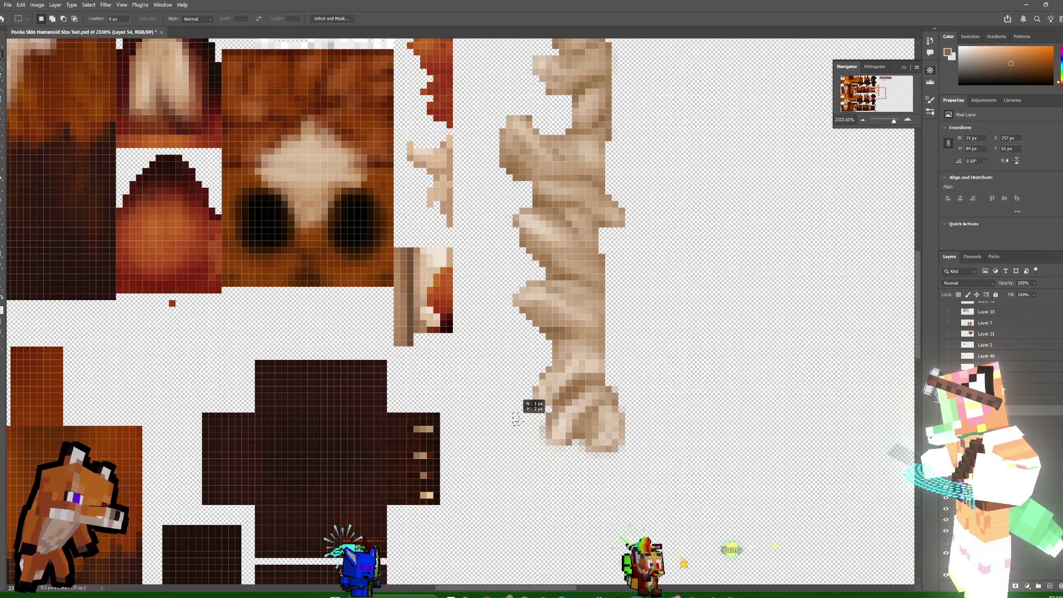
mouse_move(545, 471)
left_mouse_down()
mouse_move(547, 449)
mouse_move(601, 451)
mouse_move(671, 477)
mouse_move(646, 462)
mouse_move(654, 385)
left_mouse_up()
left_click(575, 440)
left_click(602, 452)
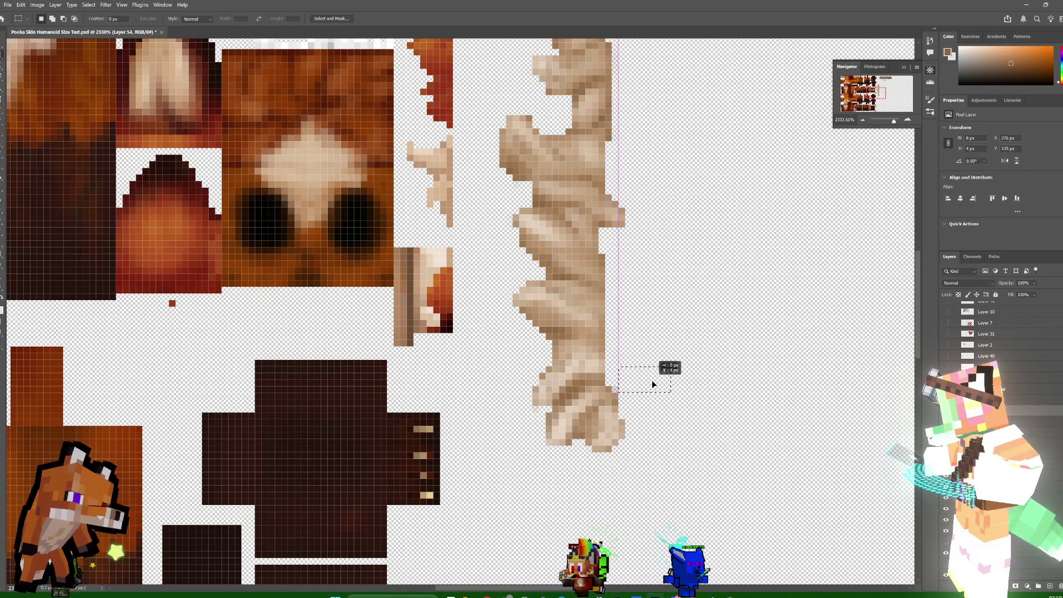
left_click(648, 312)
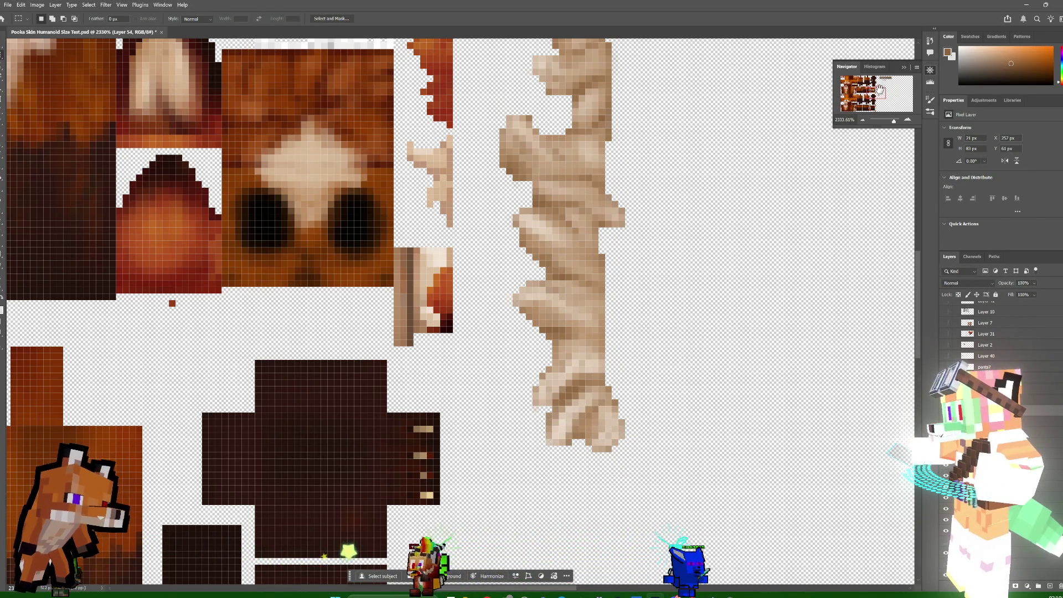
mouse_move(880, 92)
left_mouse_down()
mouse_move(857, 89)
mouse_move(880, 93)
left_mouse_up()
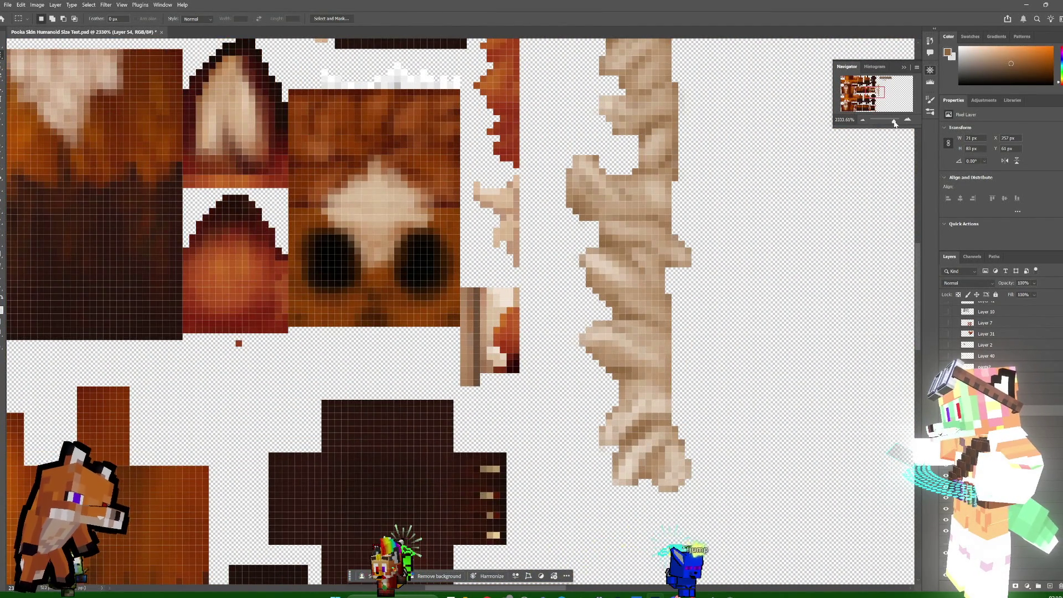
left_click_drag(895, 123, 889, 122)
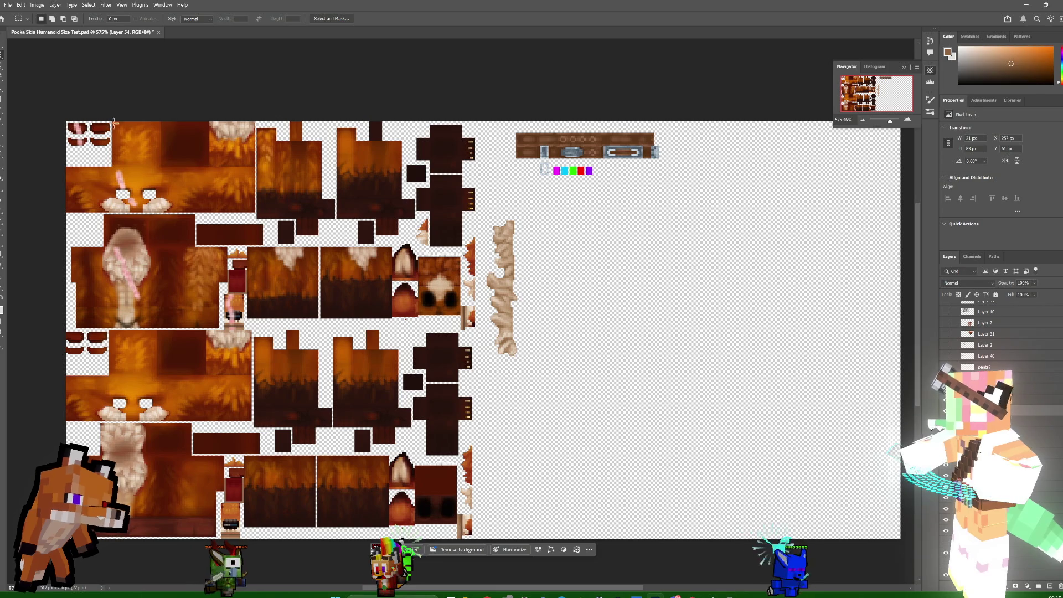
- Move the tan fur strip layer onto the light chest patch of the fox body
key("v")
mouse_move(492, 296)
left_mouse_down()
mouse_move(137, 286)
mouse_move(528, 323)
mouse_move(161, 280)
left_mouse_up()
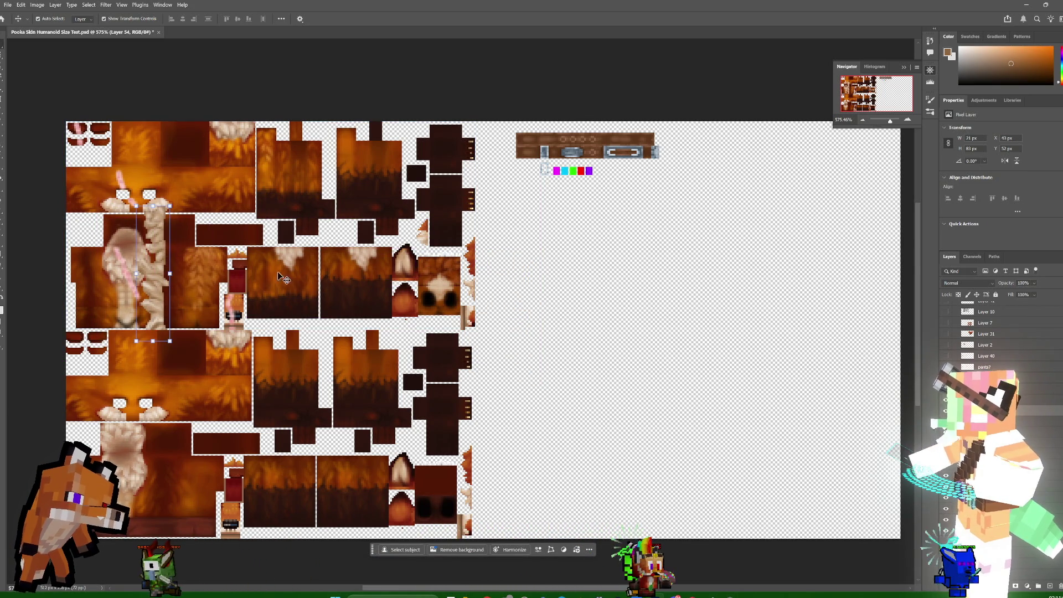
left_click(1, 139)
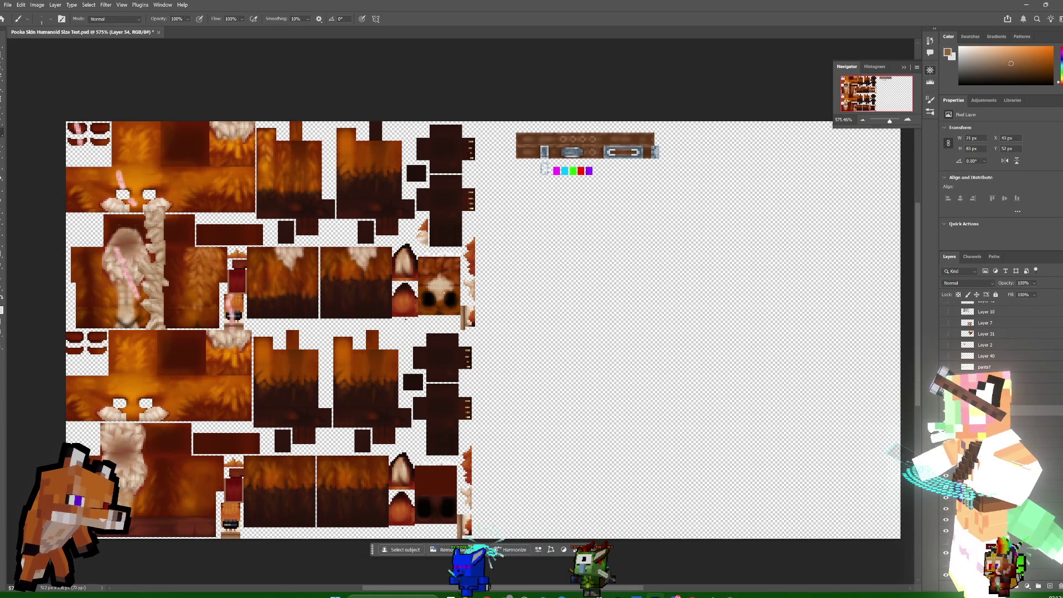
left_click(37, 5)
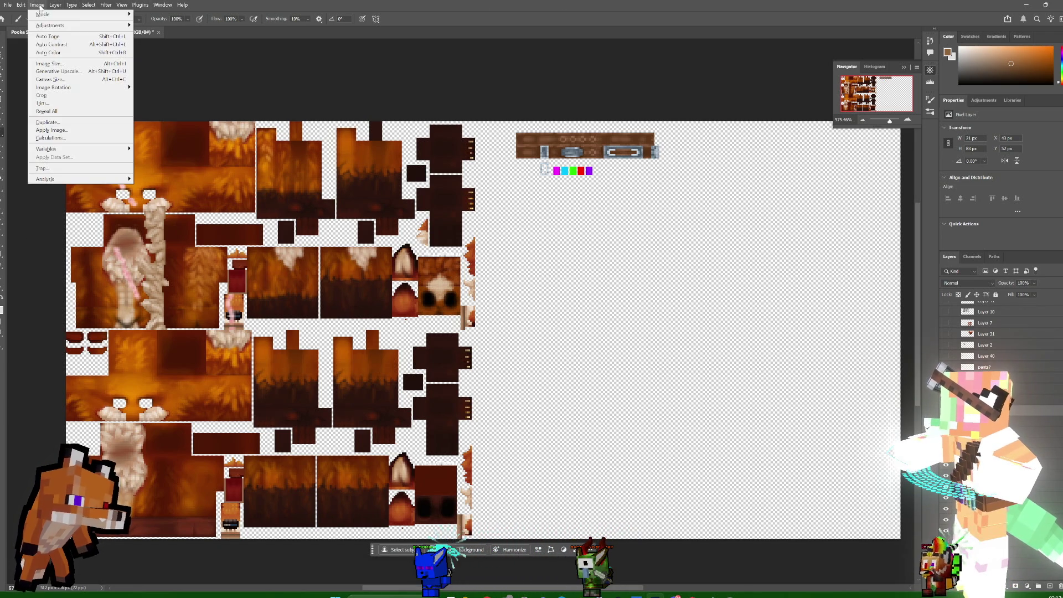
- Apply Hue/Saturation to the strip: slightly less saturation, Lightness 5, small hue trial
mouse_move(49, 25)
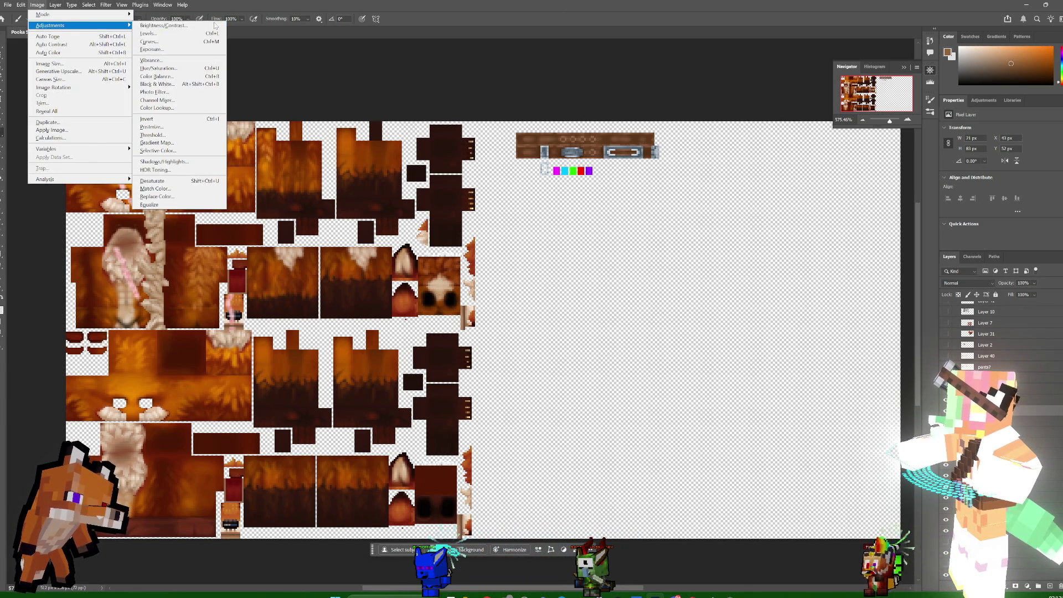
left_click(169, 70)
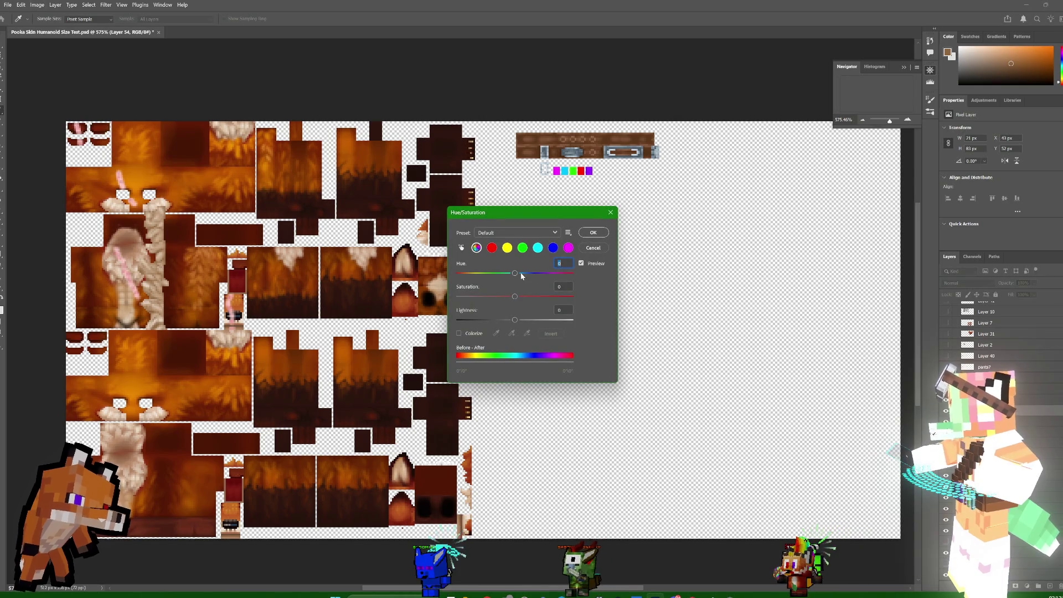
left_click_drag(516, 297, 510, 297)
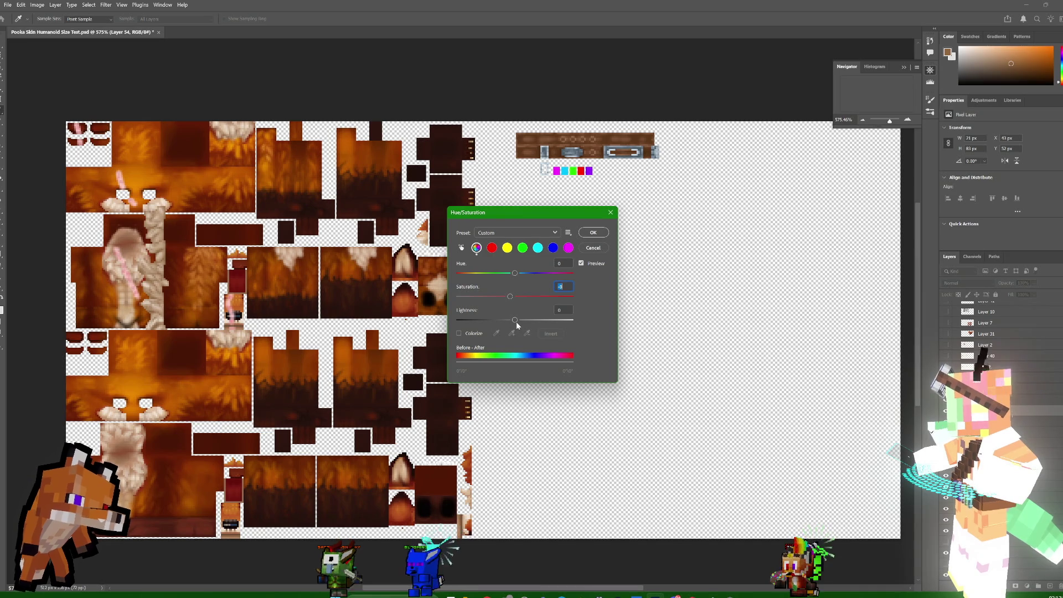
left_click_drag(515, 320, 520, 322)
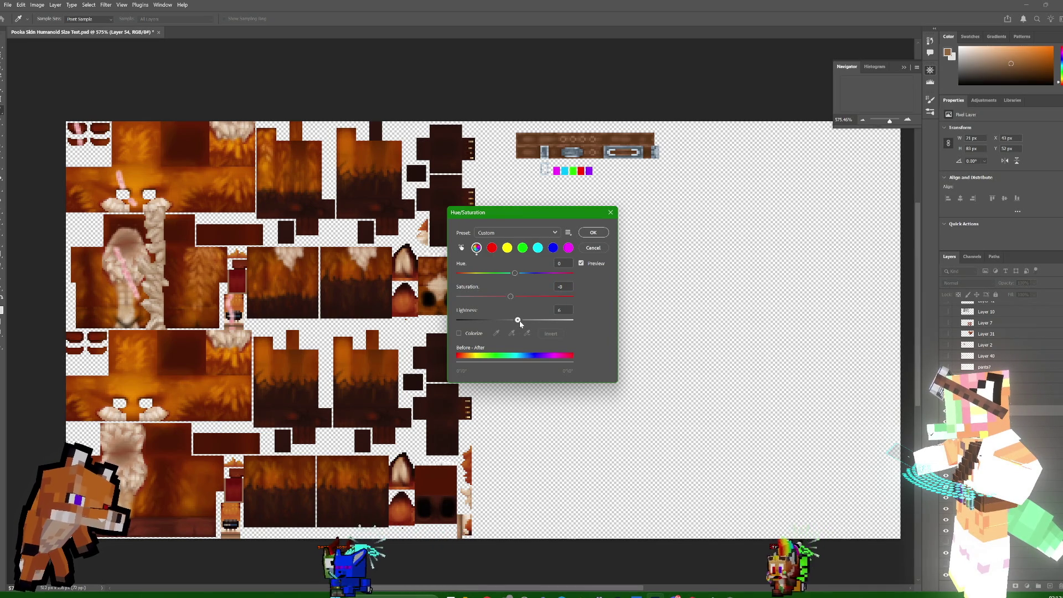
left_click_drag(515, 274, 515, 282)
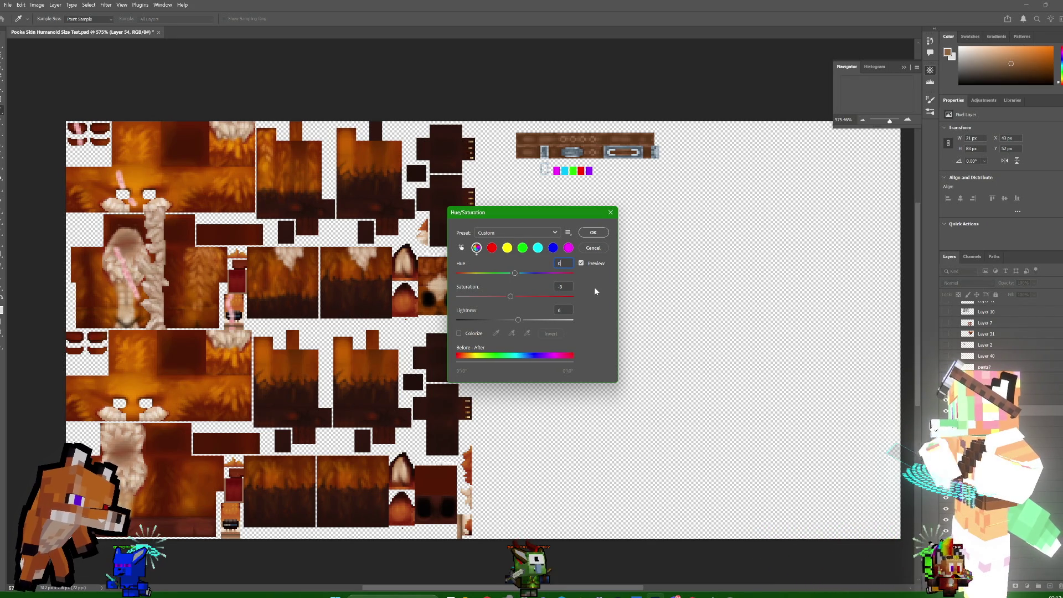
key("Return")
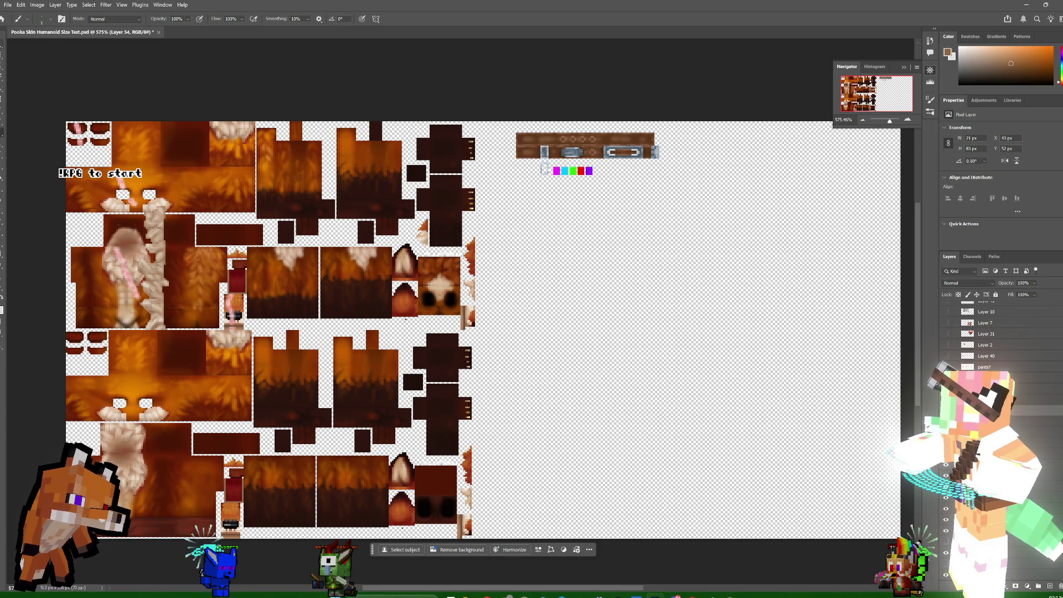
- Tune the strip's Color Balance, returning Cyan–Red to neutral, and nudge it lower-right on the chest
key("v")
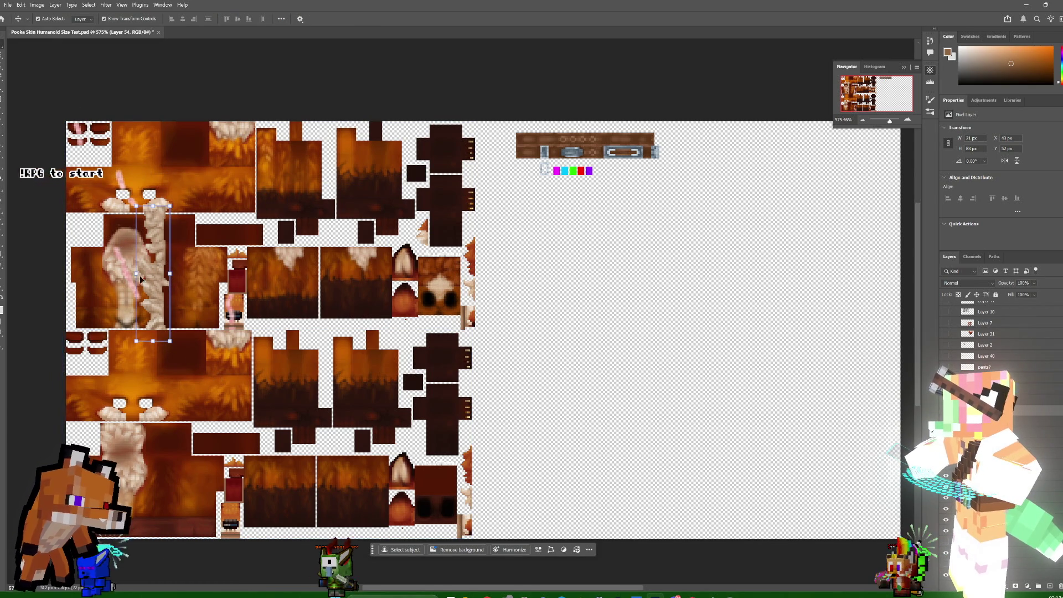
mouse_move(161, 253)
left_mouse_down()
mouse_move(508, 251)
mouse_move(148, 230)
left_mouse_up()
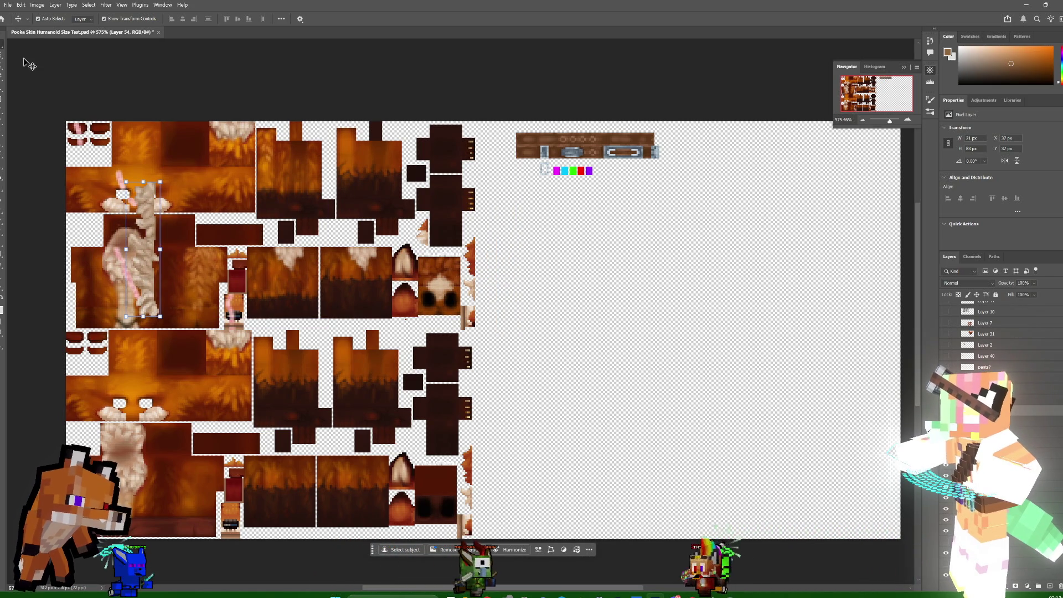
left_click(38, 5)
mouse_move(66, 25)
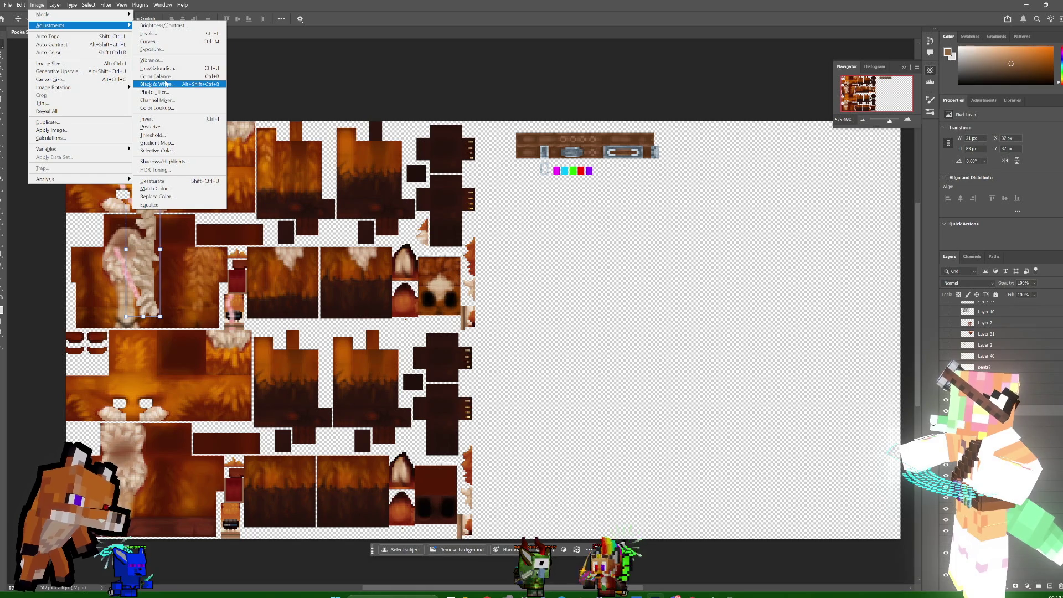
left_click(161, 76)
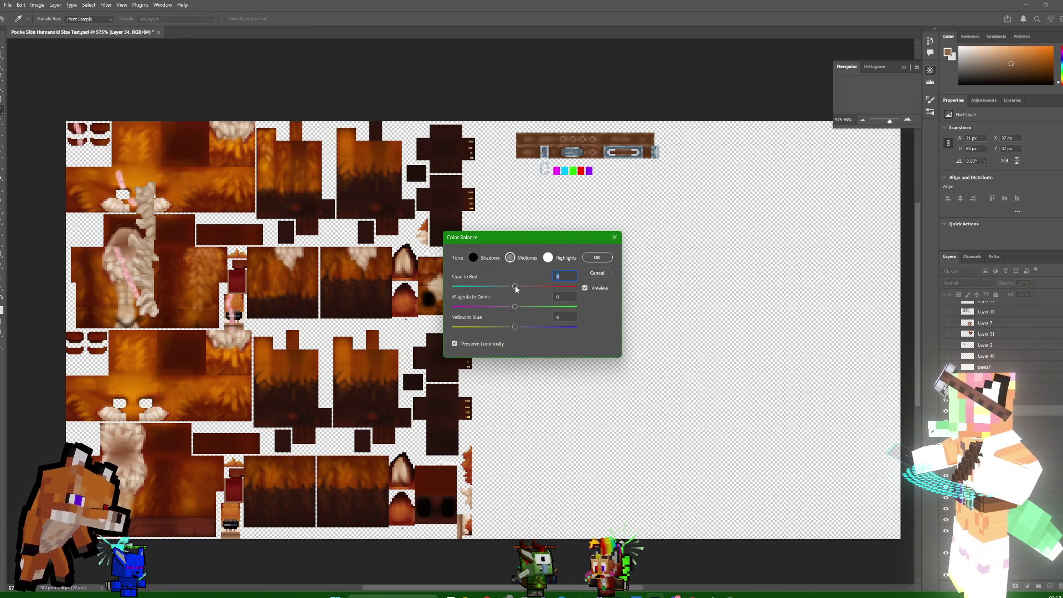
mouse_move(518, 288)
left_mouse_down()
mouse_move(533, 289)
mouse_move(507, 307)
left_mouse_up()
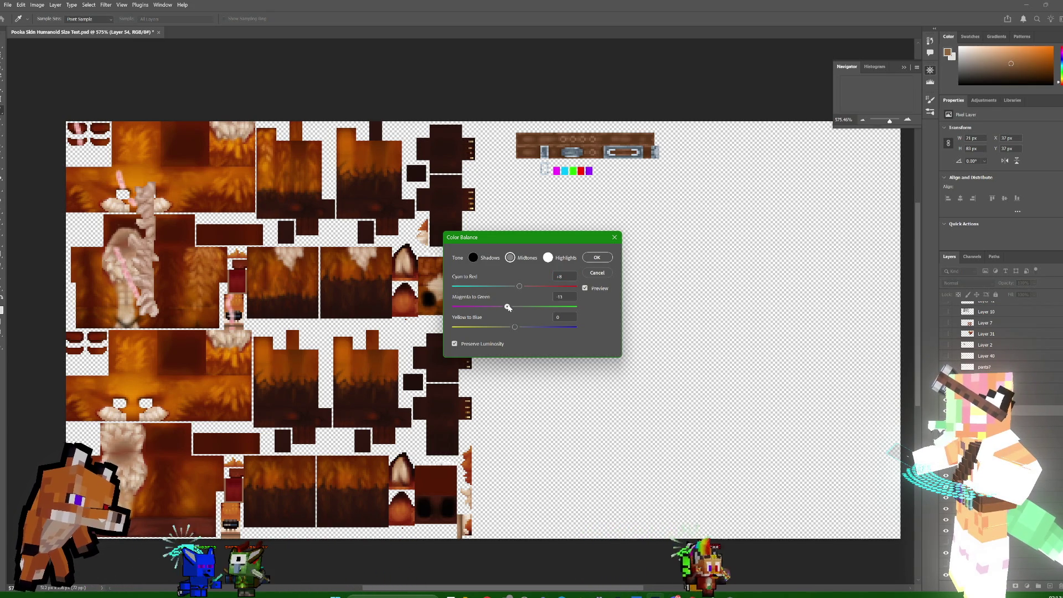
left_click_drag(520, 286, 515, 287)
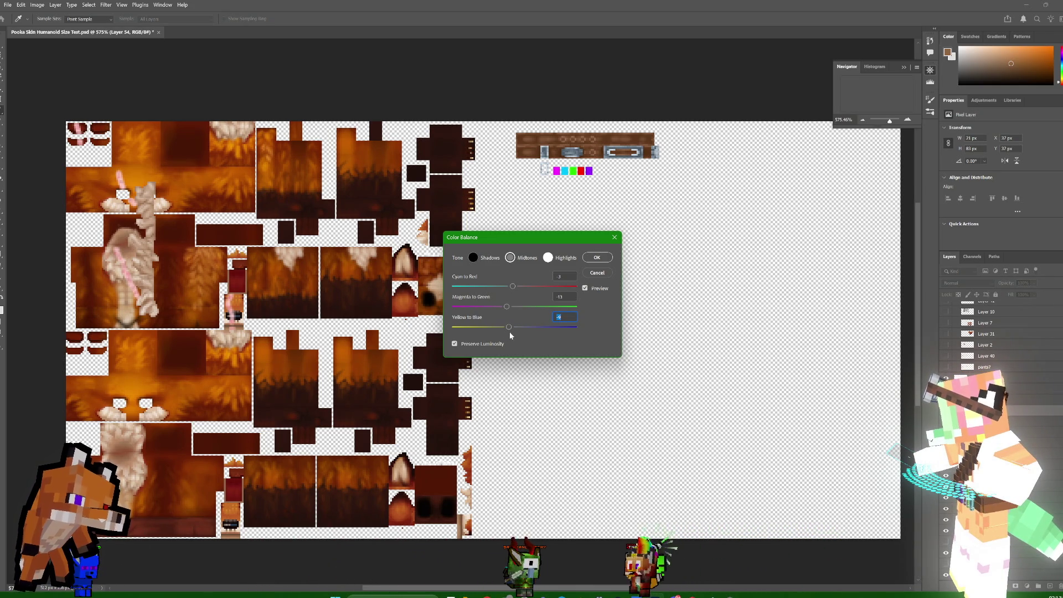
left_click(588, 259)
key("v")
left_click_drag(140, 248, 153, 286)
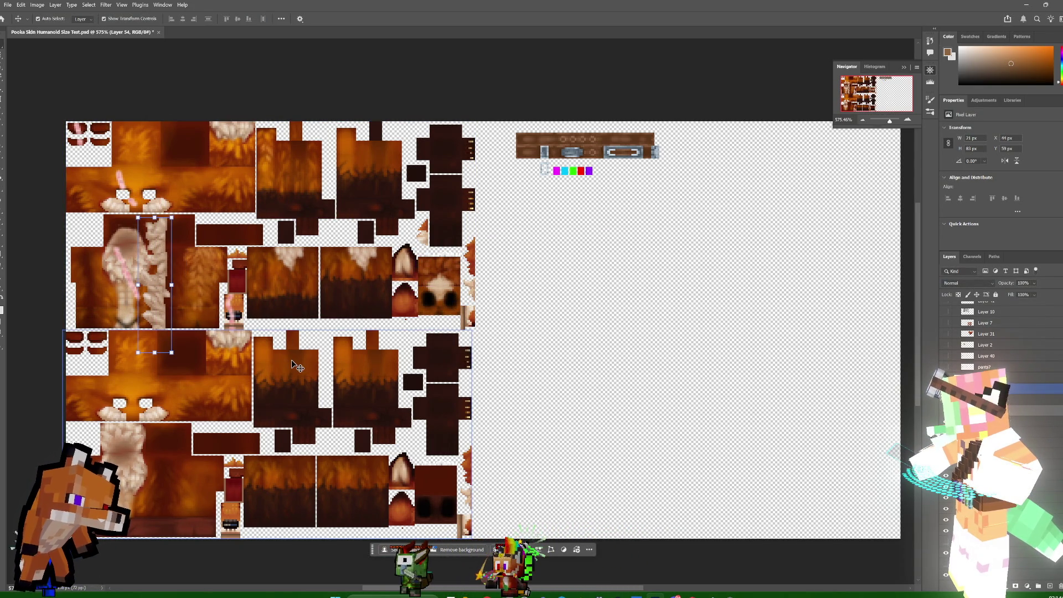
- Drag the fur strip off the body into the empty canvas right of the skin layout
left_click_drag(219, 299, 214, 282)
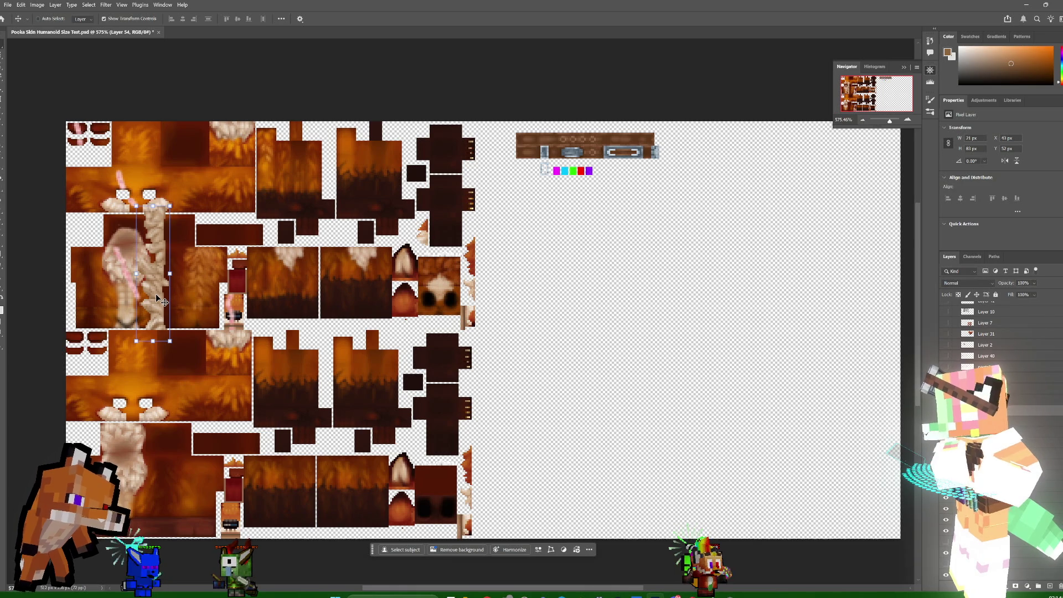
key("ctrl")
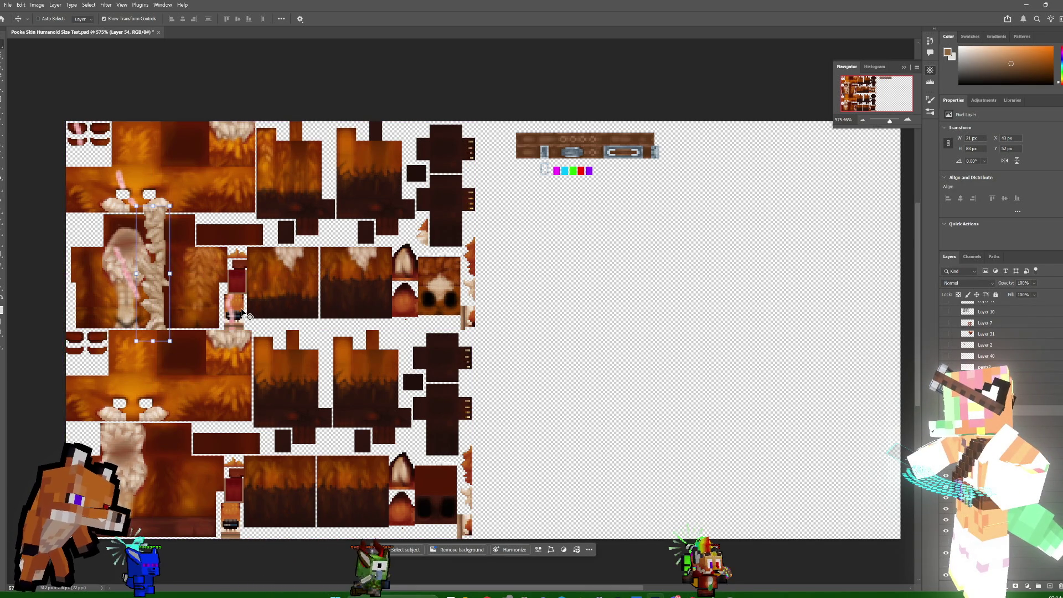
key("ctrl")
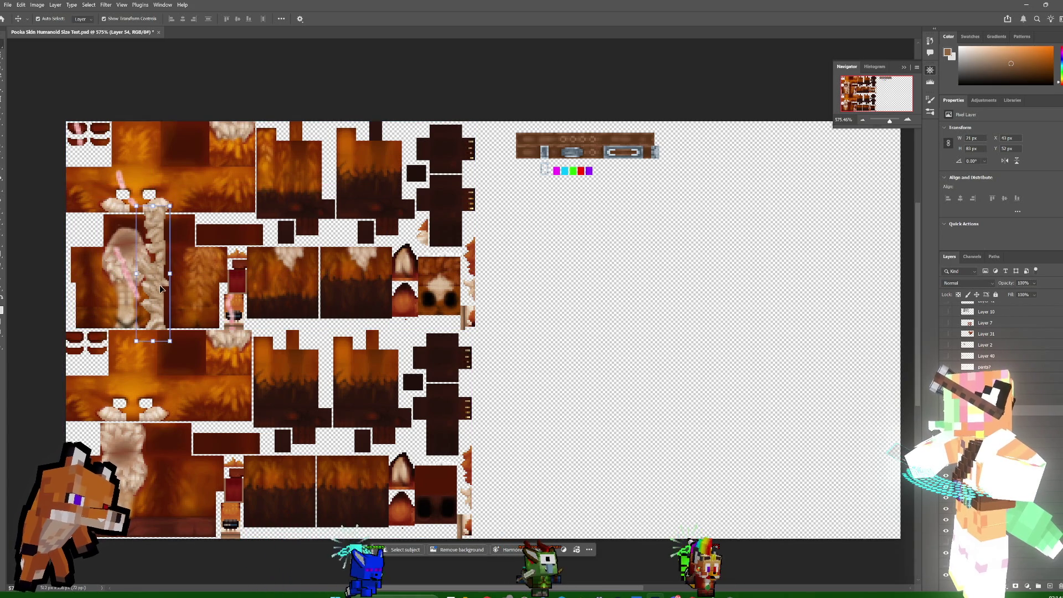
mouse_move(158, 274)
left_mouse_down()
mouse_move(149, 281)
mouse_move(518, 272)
mouse_move(518, 262)
left_mouse_up()
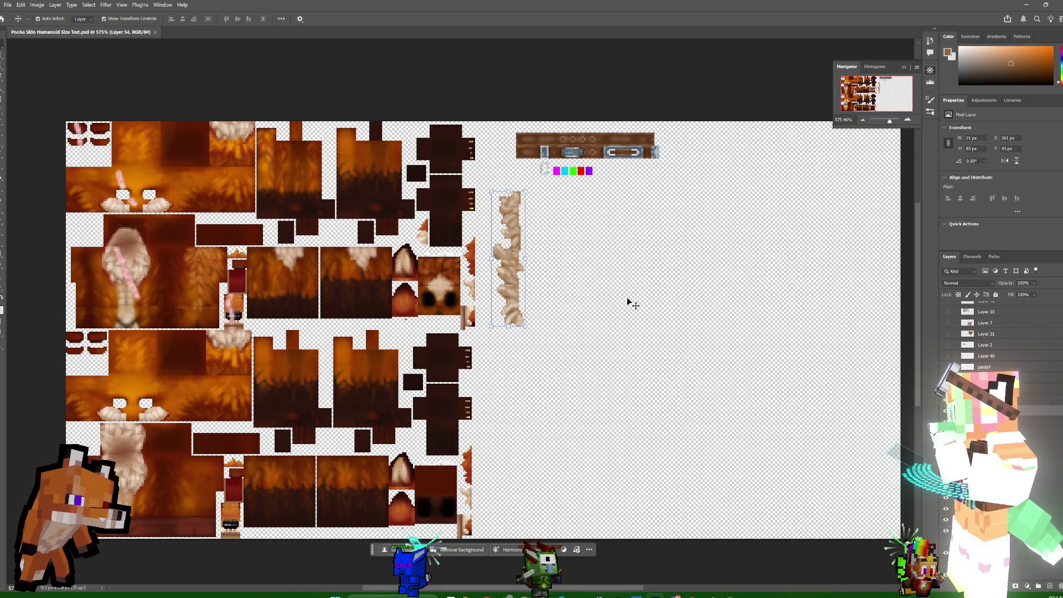
left_click(590, 286)
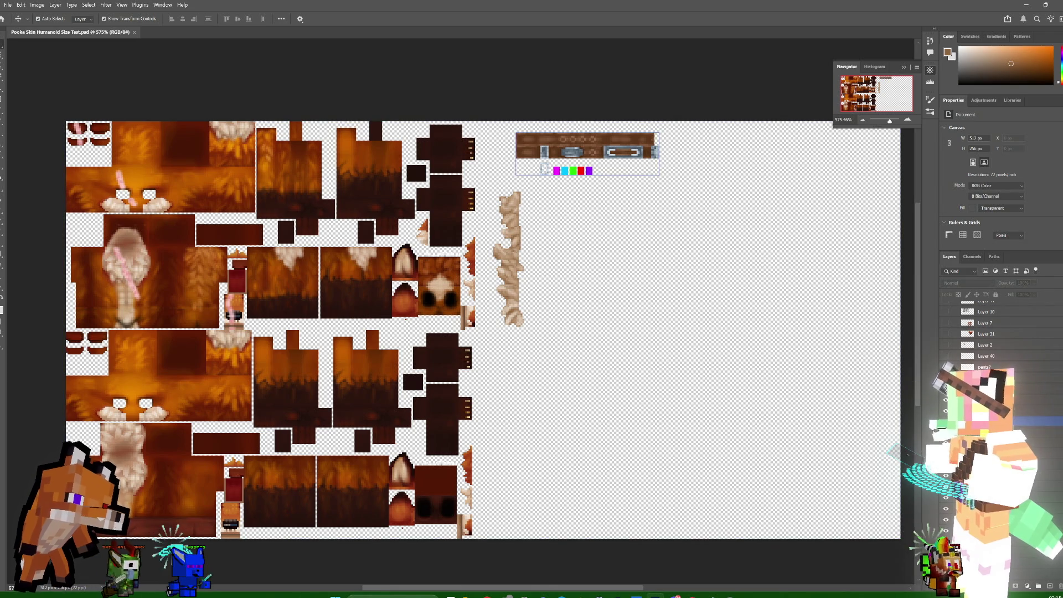
- Duplicate the fur strip as Layer 54 copy and place it 86 px below the original
left_click(508, 258)
left_click(1057, 257)
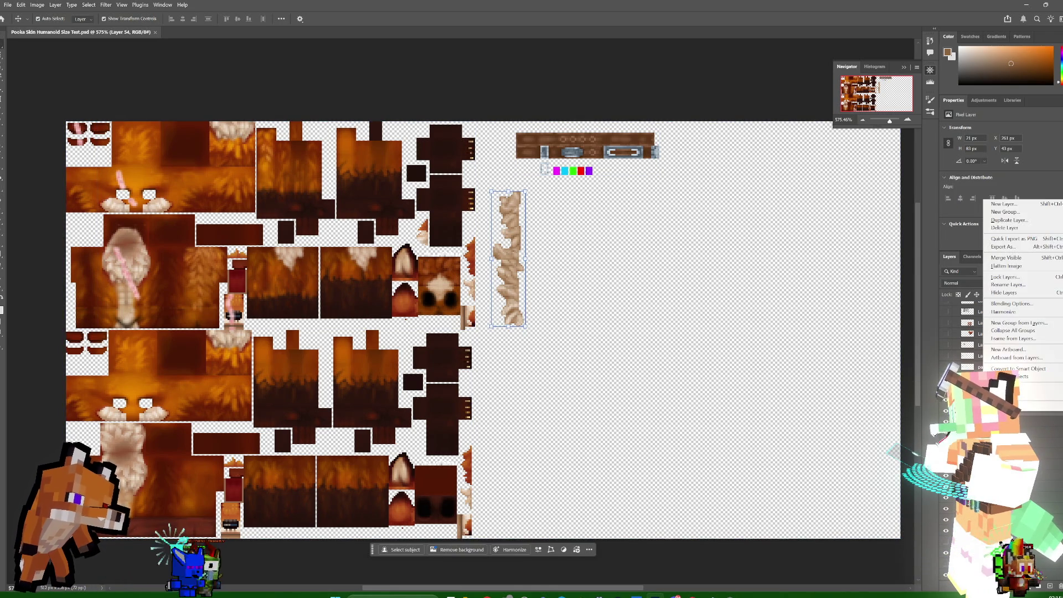
left_click(1008, 220)
left_click(603, 175)
left_click_drag(509, 275, 511, 422)
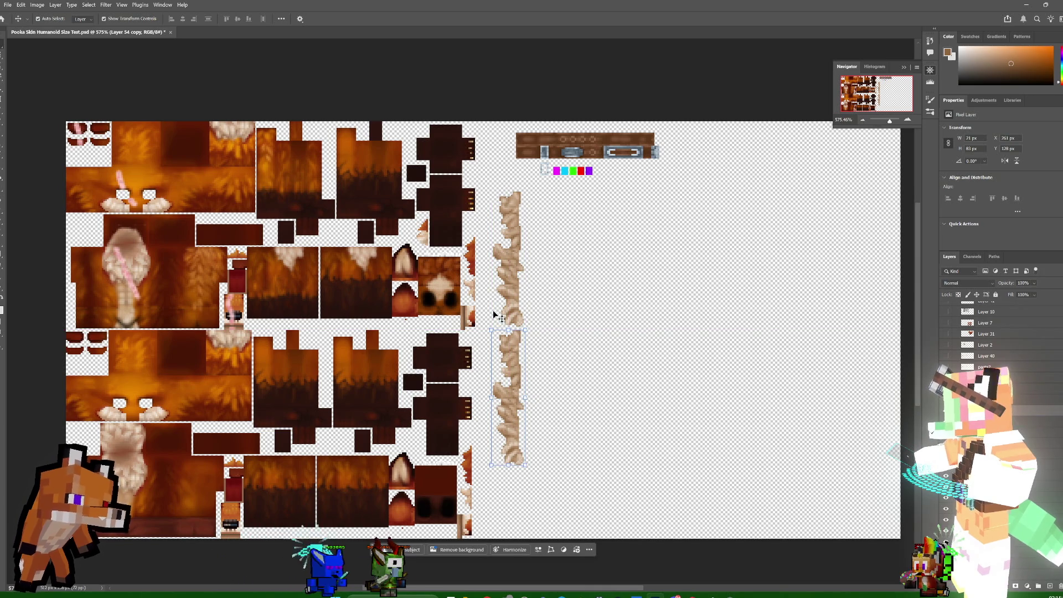
left_click(37, 4)
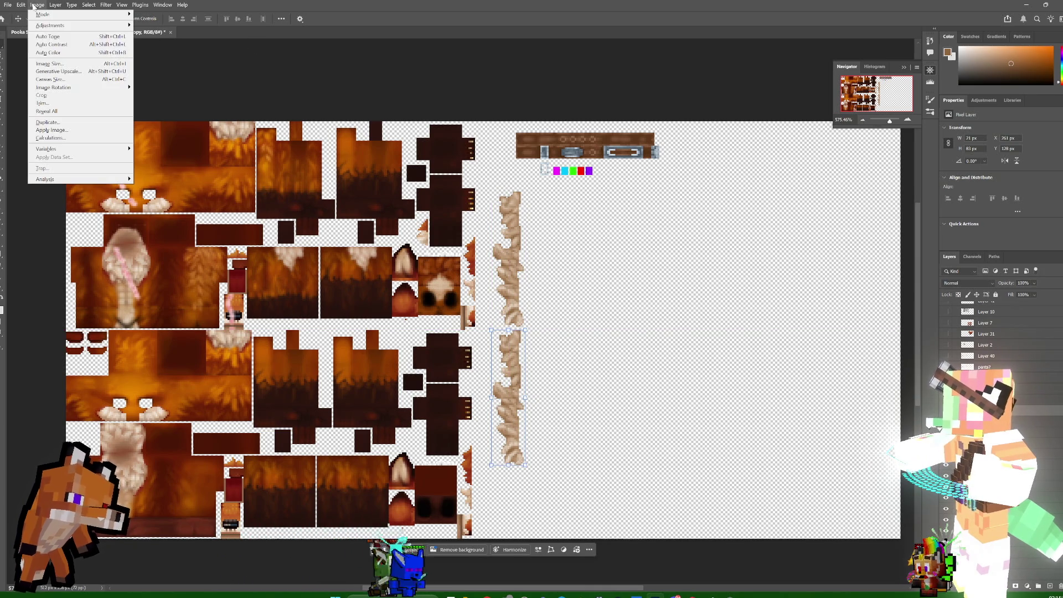
mouse_move(77, 25)
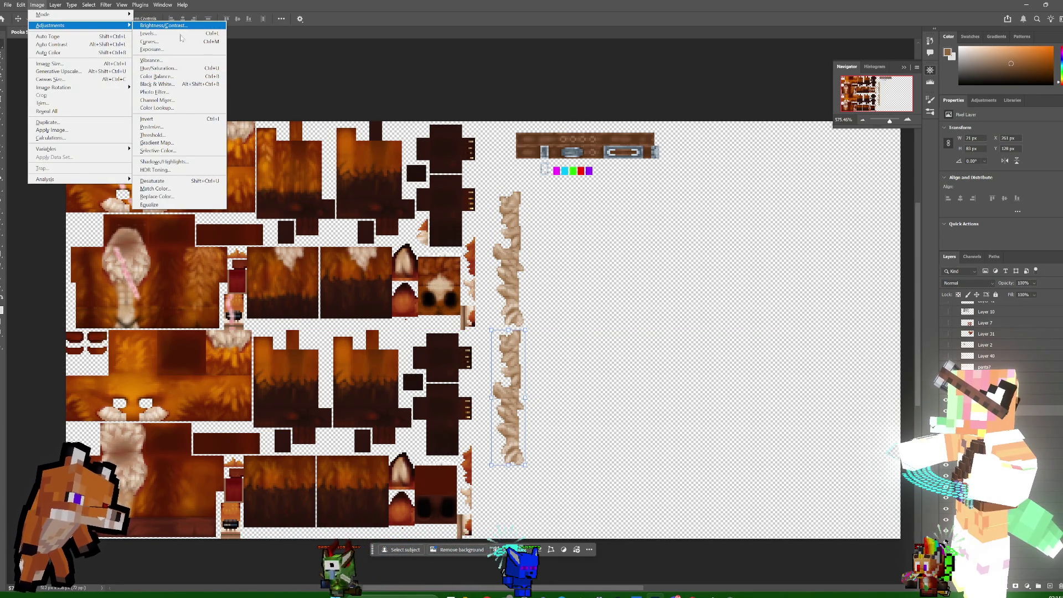
left_click(166, 68)
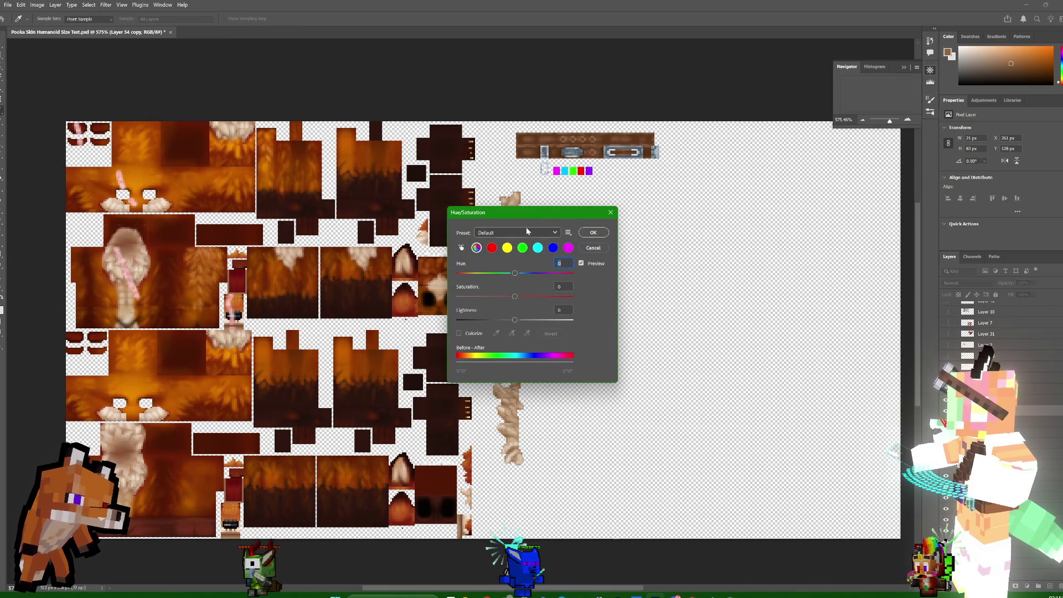
left_click_drag(530, 214, 700, 201)
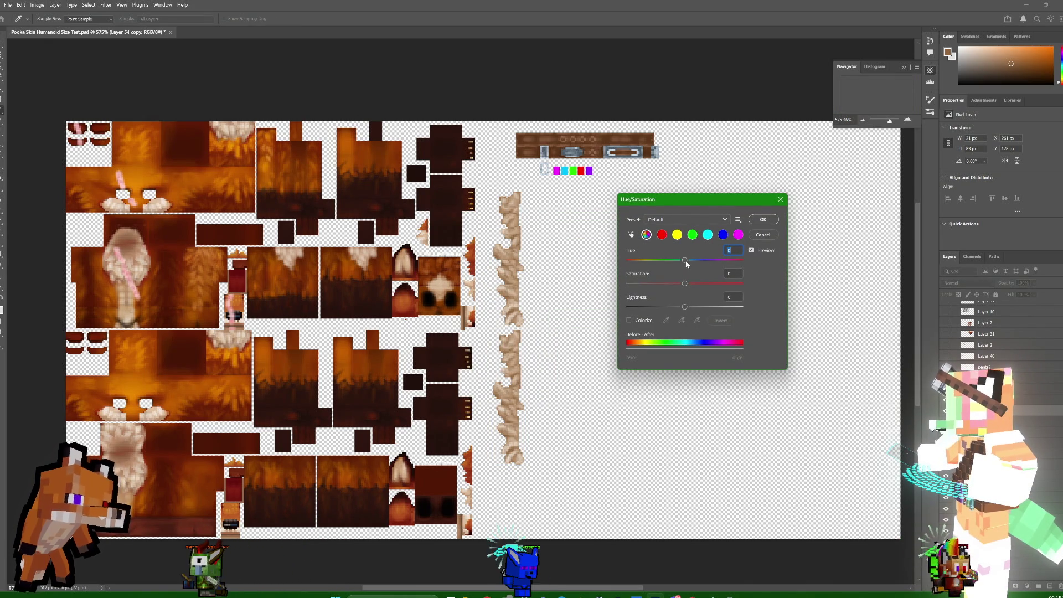
left_click_drag(681, 263, 673, 263)
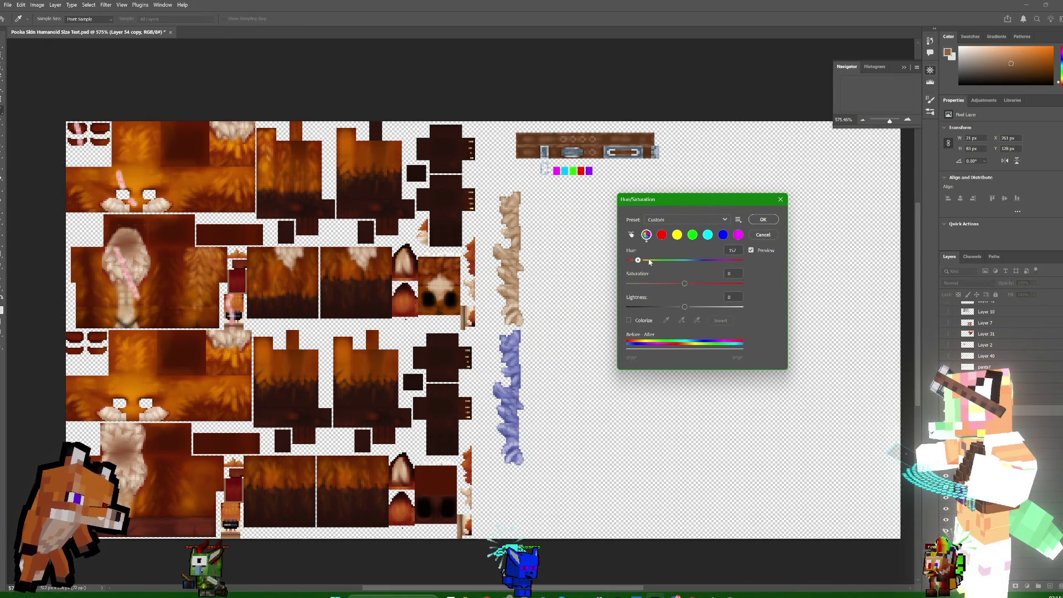
mouse_move(679, 263)
left_mouse_down()
mouse_move(746, 266)
mouse_move(628, 261)
mouse_move(684, 264)
mouse_move(712, 283)
left_mouse_up()
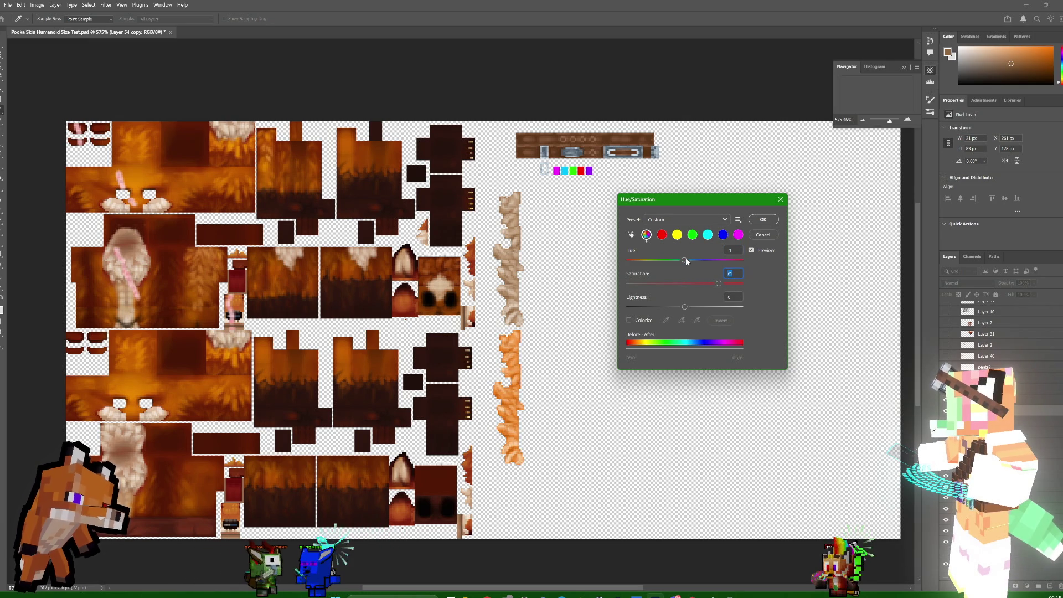
left_click_drag(684, 260, 683, 260)
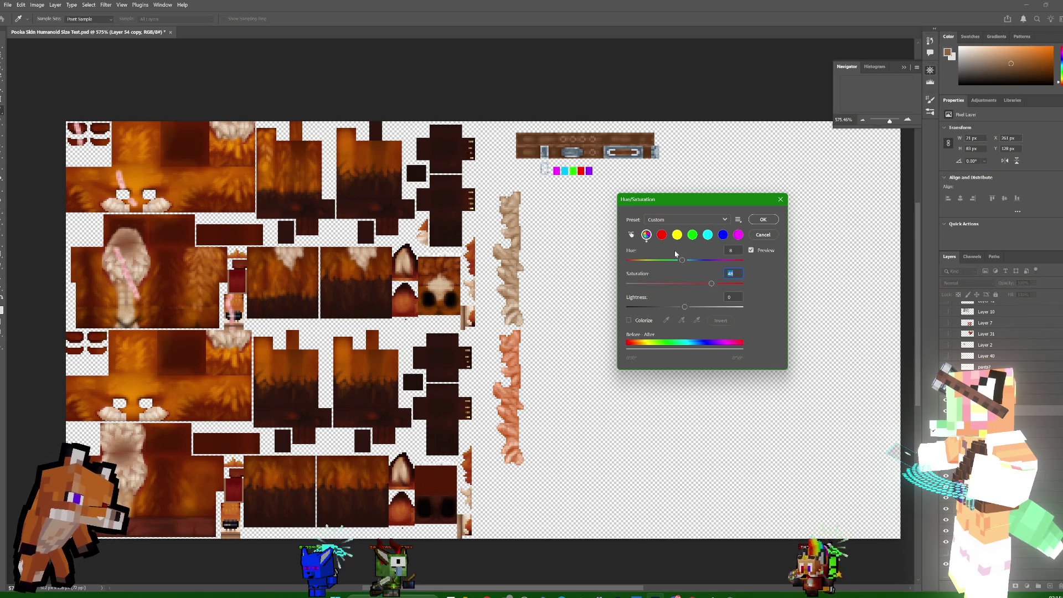
left_click_drag(682, 260, 678, 260)
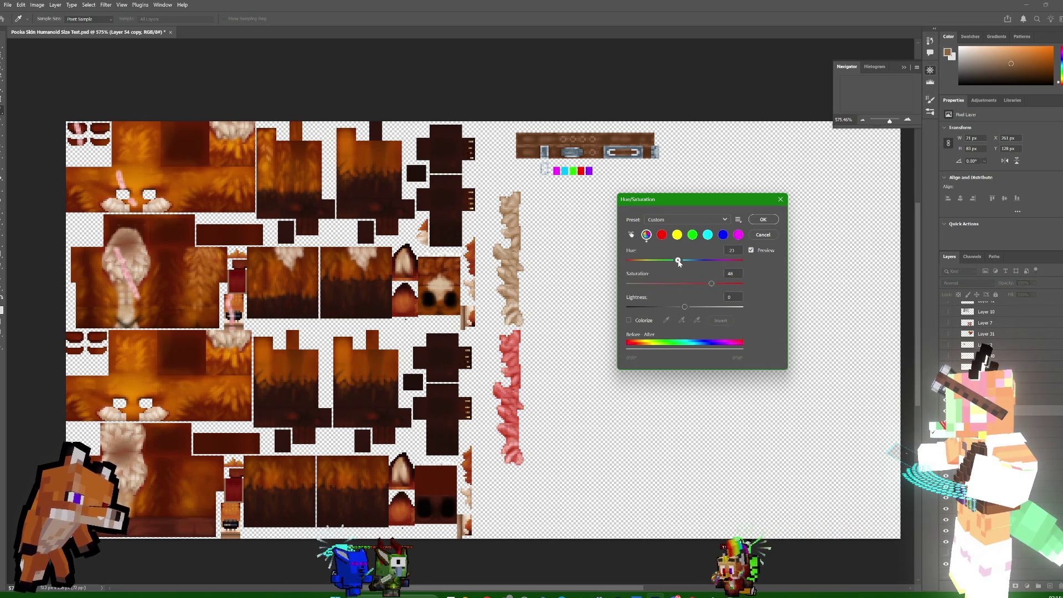
left_click(763, 235)
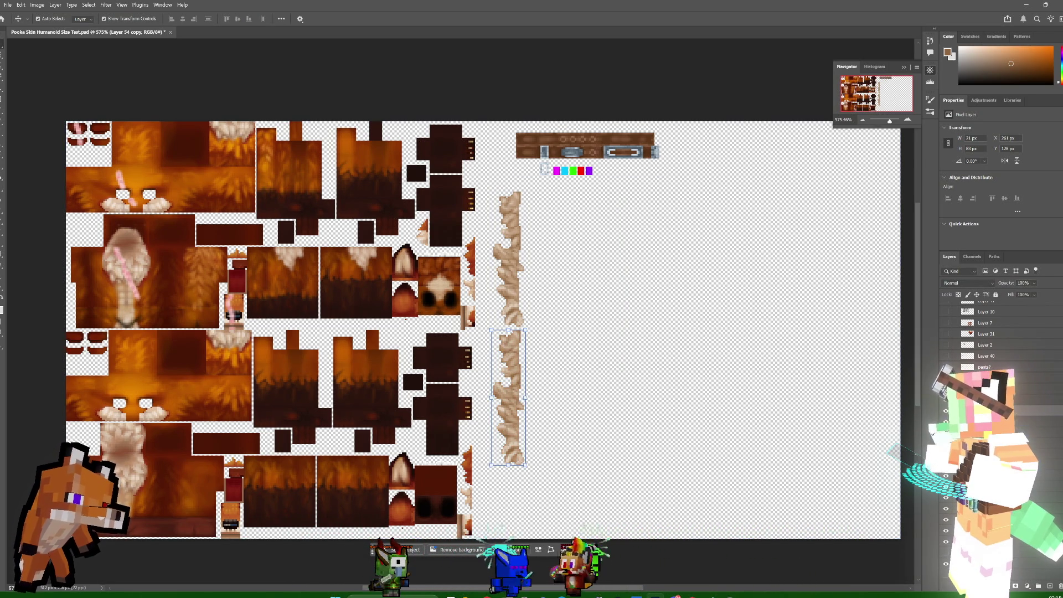
- Sample the bright orange fur colour with the Eyedropper
left_click(509, 260, "shift")
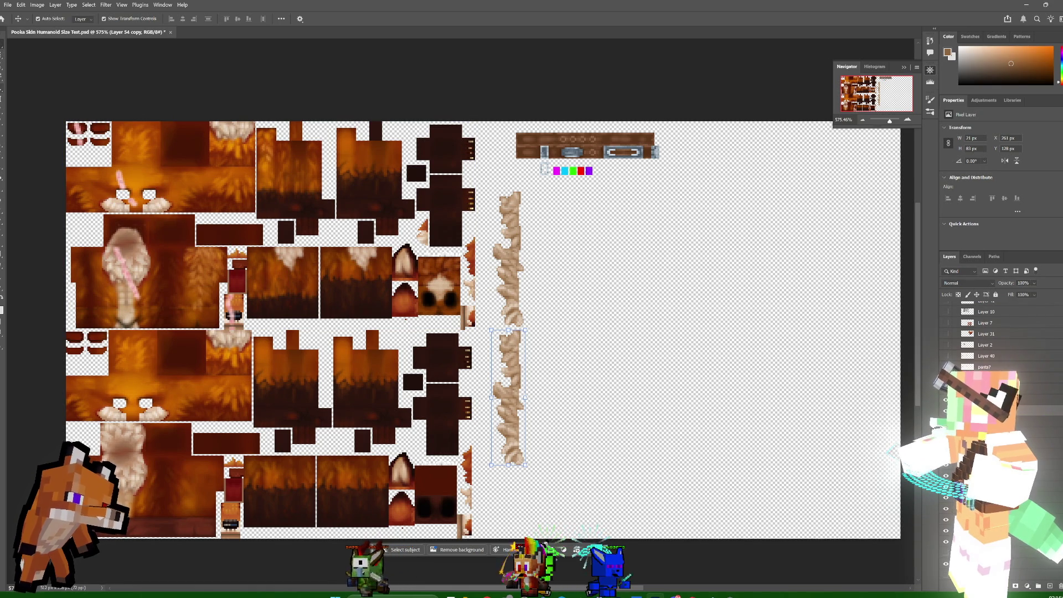
left_click(1, 174)
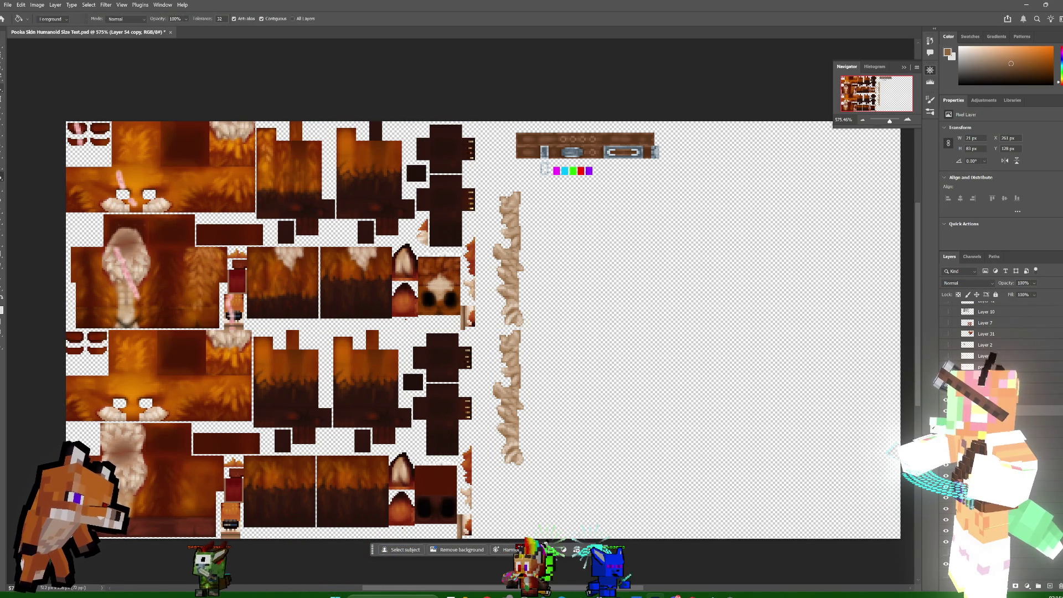
key("i")
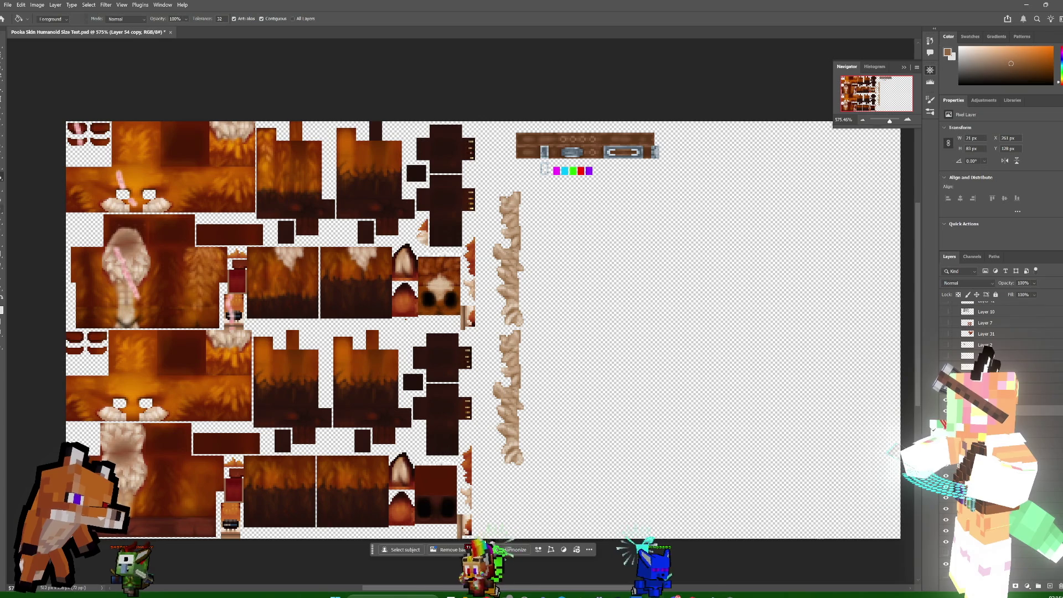
left_click(106, 171)
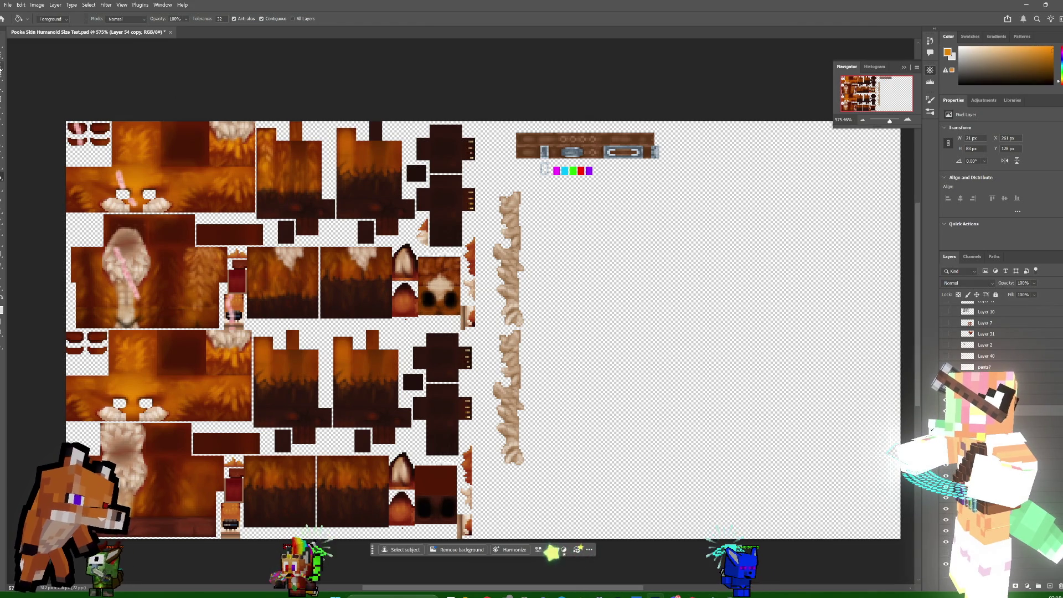
- Restore the selection around the lower fur strip with Select > Reselect and switch to Layer 55
left_click(1, 67)
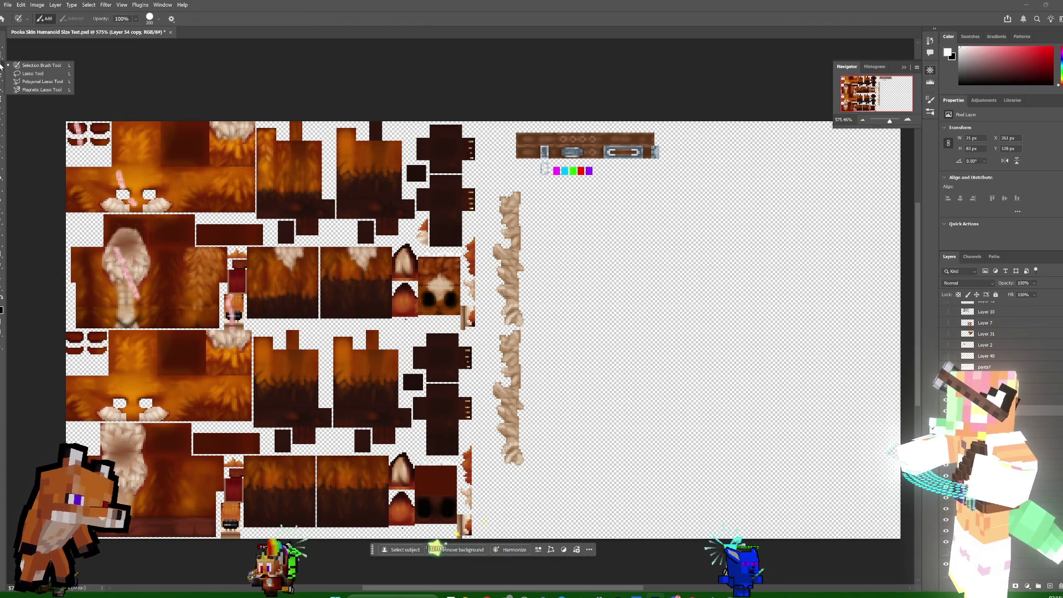
key("w")
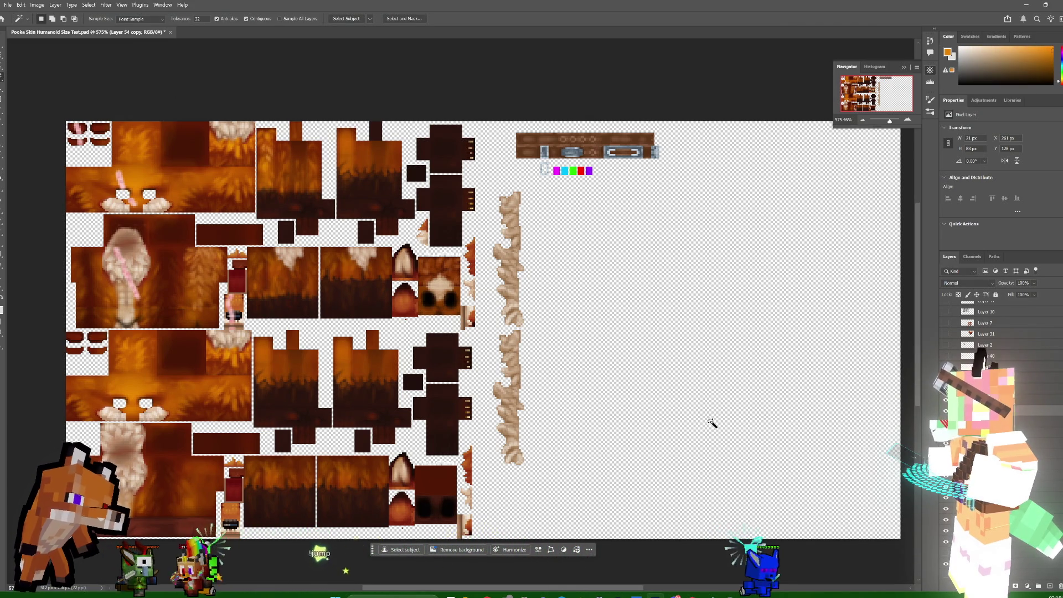
left_click(712, 424)
left_click(89, 5)
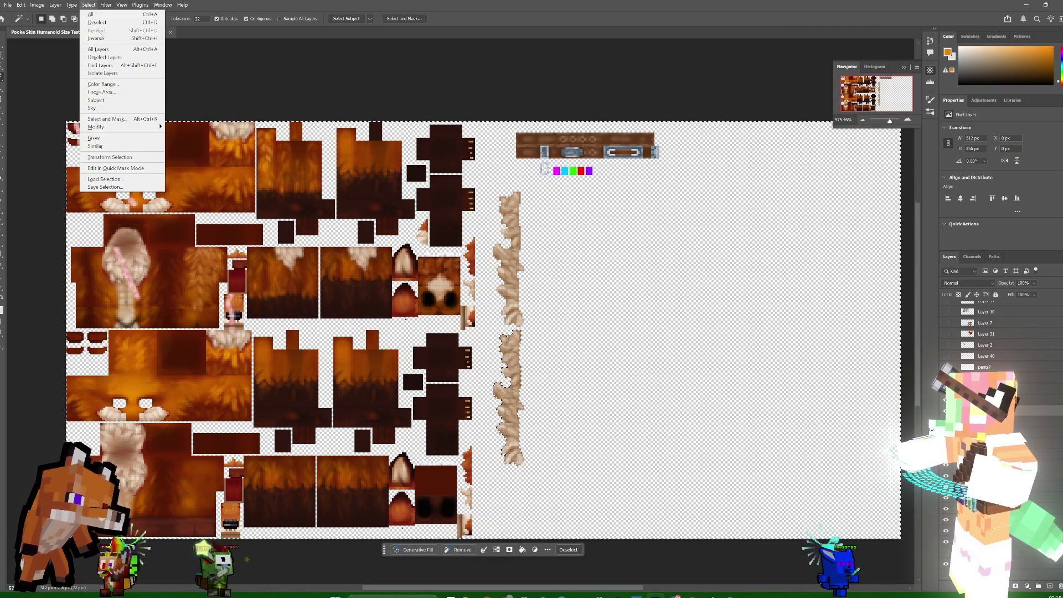
left_click(101, 30)
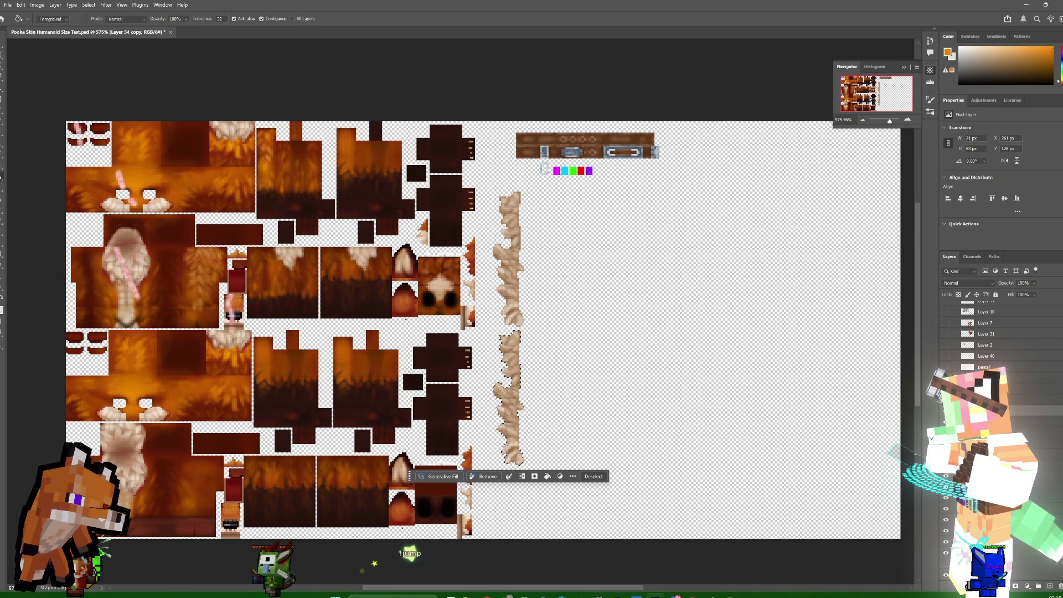
key("ctrl+shift+alt+n")
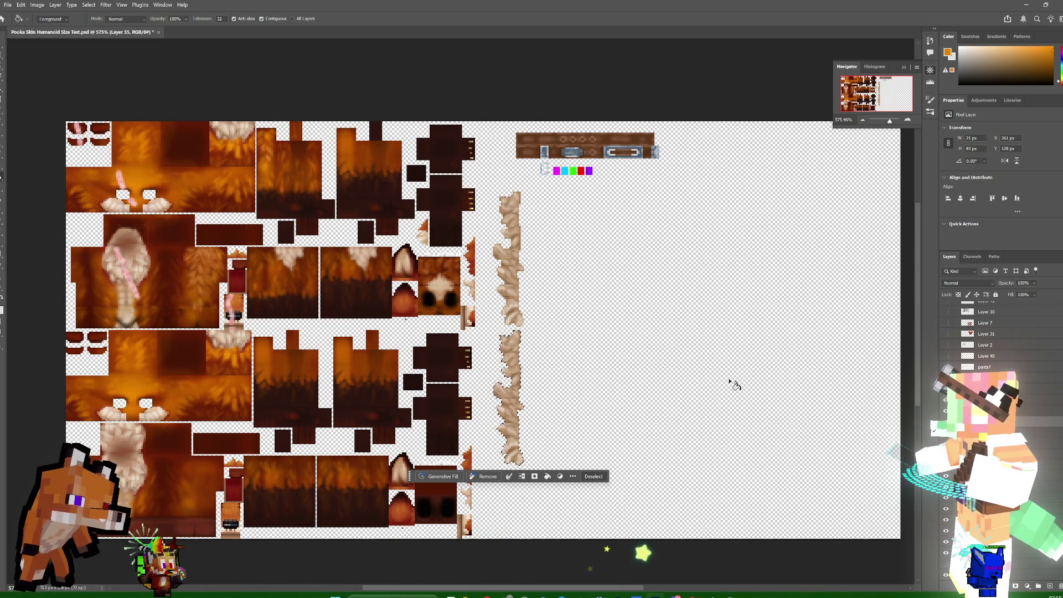
- Set Layer 54 copy's blend mode to Multiply so the lower strip turns orange
right_click(983, 388)
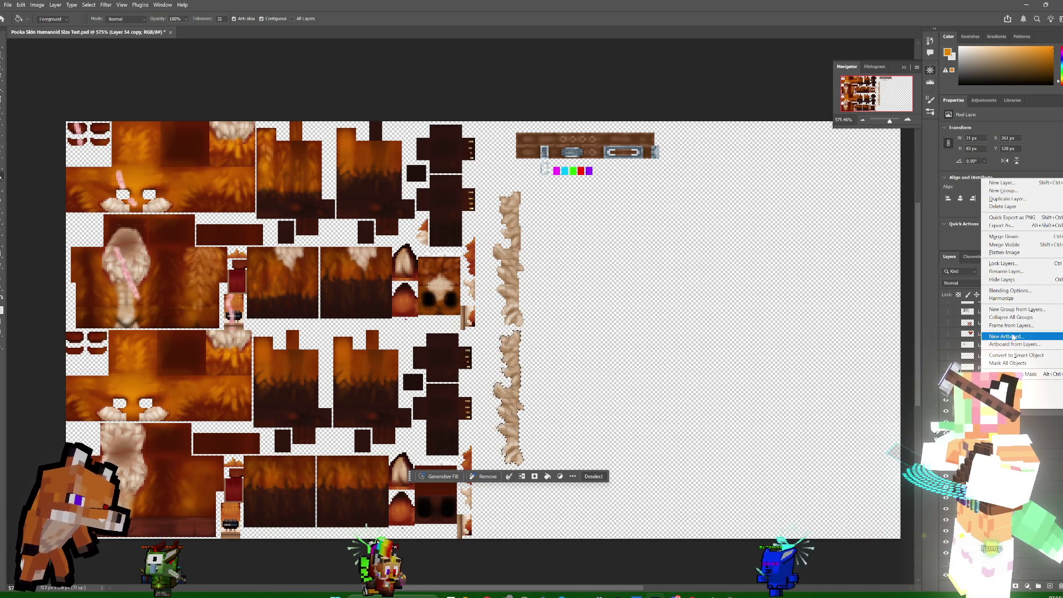
left_click(958, 283)
scroll(959, 310, "up", 3)
left_click(952, 320)
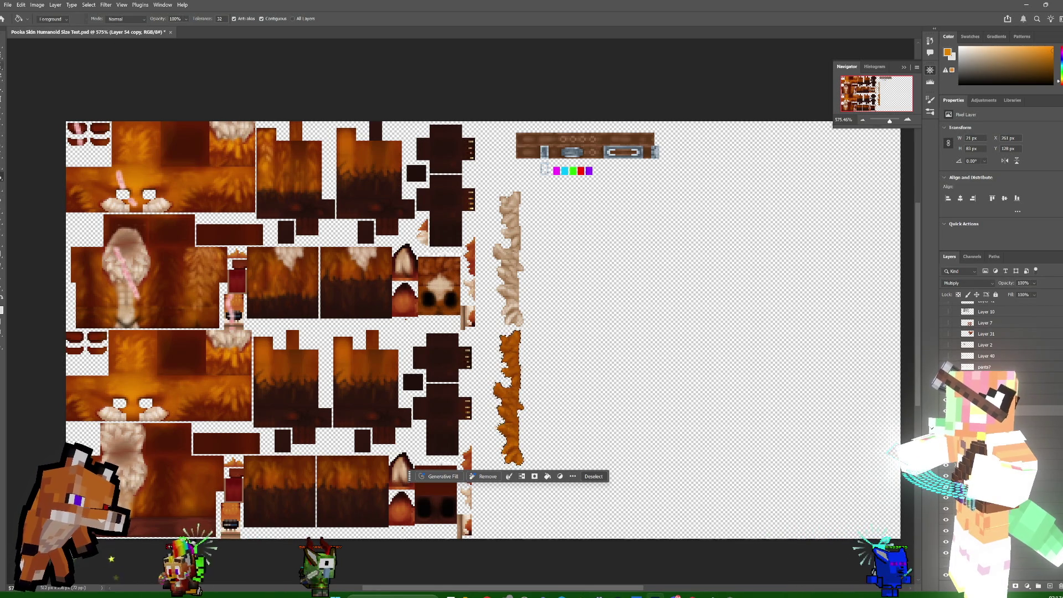
- Select the whole canvas with Select > All
left_click(88, 5)
left_click(97, 16)
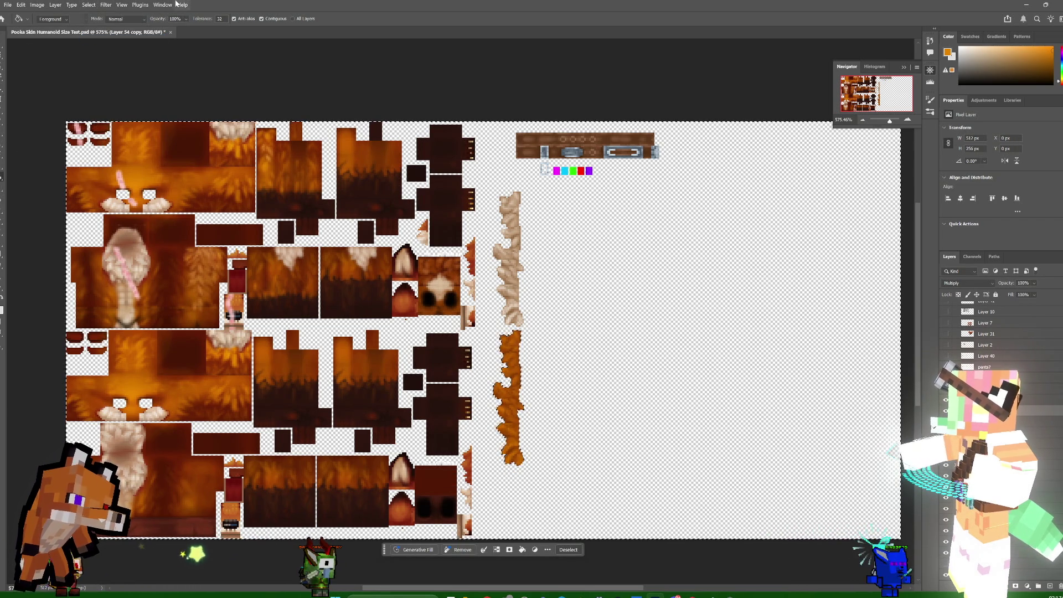
left_click(89, 5)
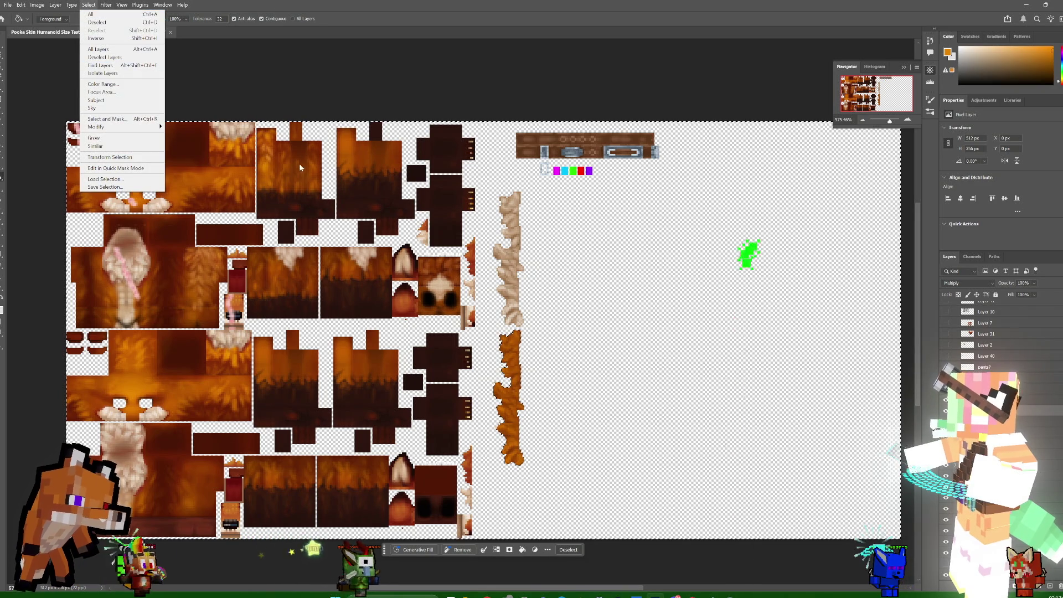
- Deselect, then set the foreground colour to dark brown 26130e sampled from the texture
left_click(97, 22)
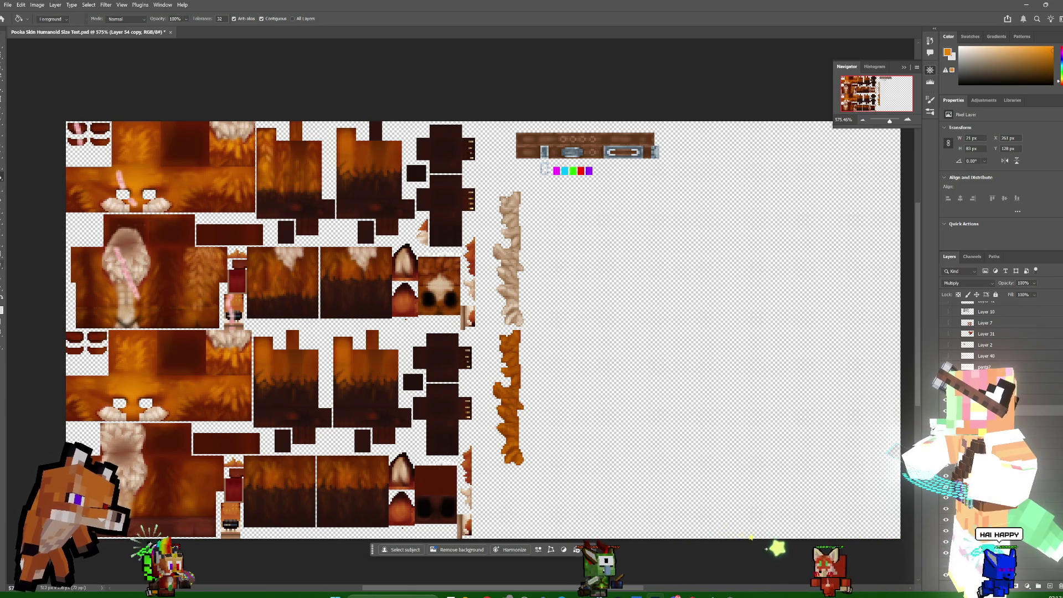
left_click(2, 299)
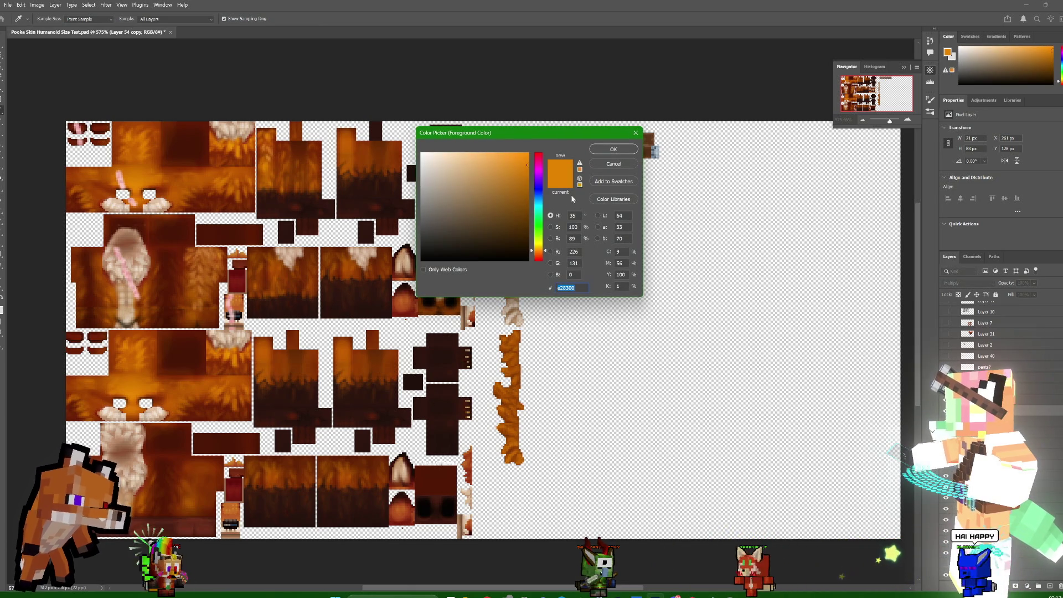
left_click(370, 311)
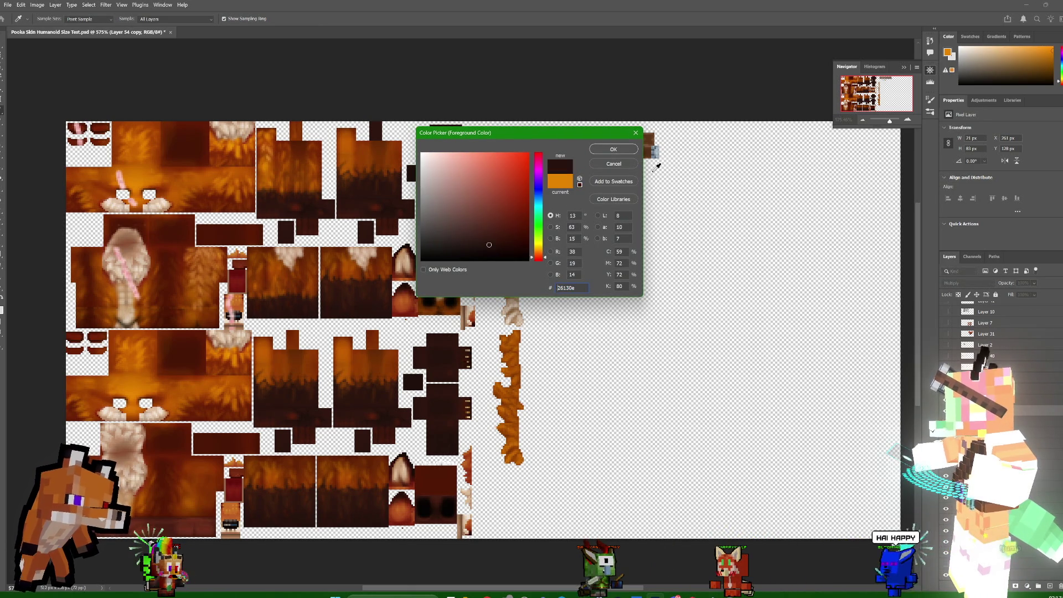
left_click(624, 150)
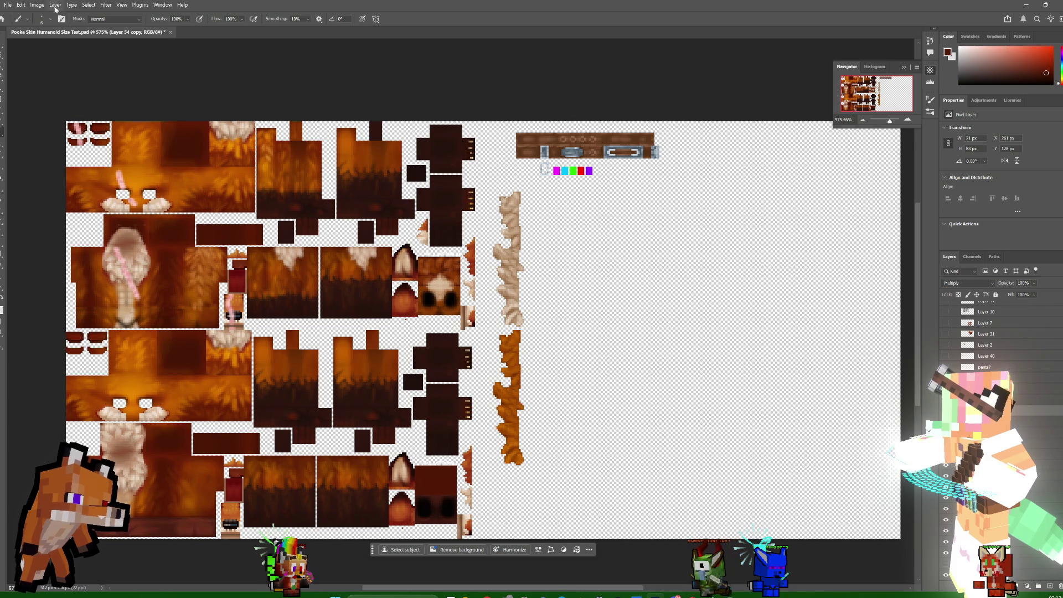
- Reselect the canvas, choose the orange fur strip's layer and brush dark shading down its lower part
left_click(89, 5)
left_click(106, 32)
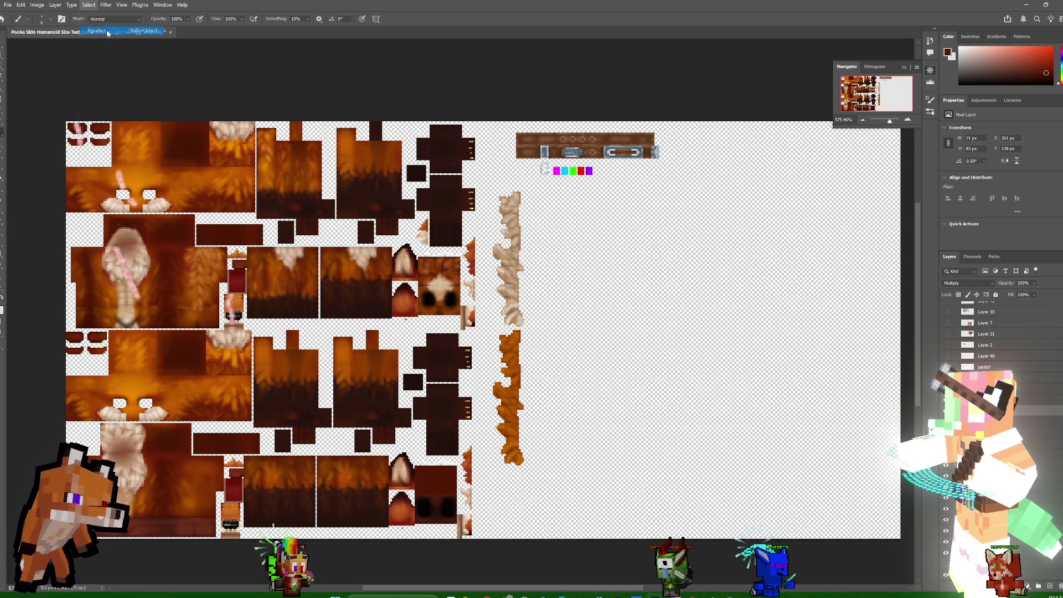
left_click(89, 4)
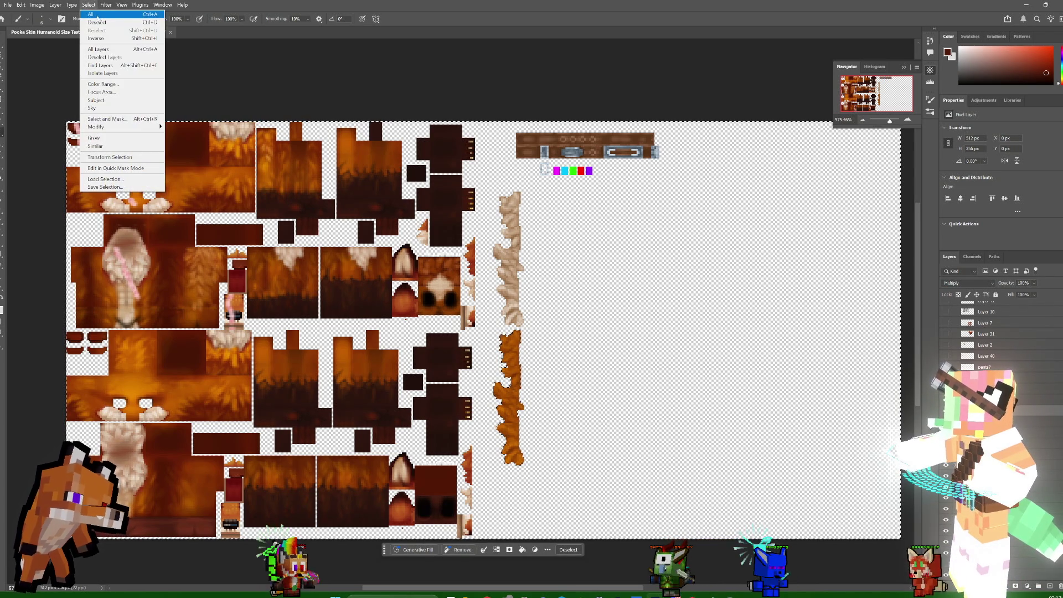
left_click(509, 408, "ctrl")
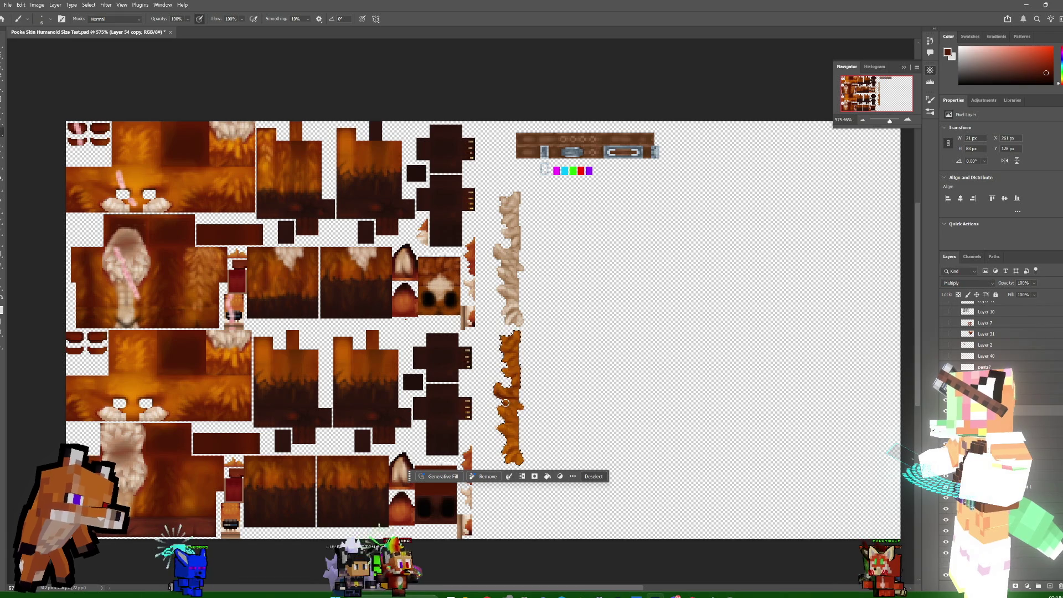
left_click_drag(511, 402, 513, 413)
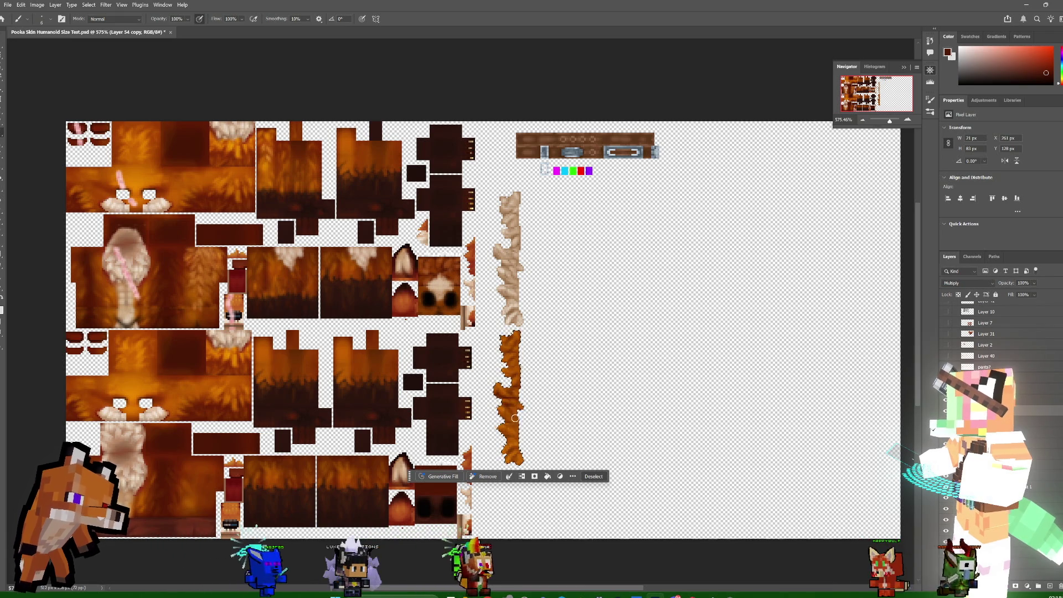
left_click_drag(513, 412, 514, 428)
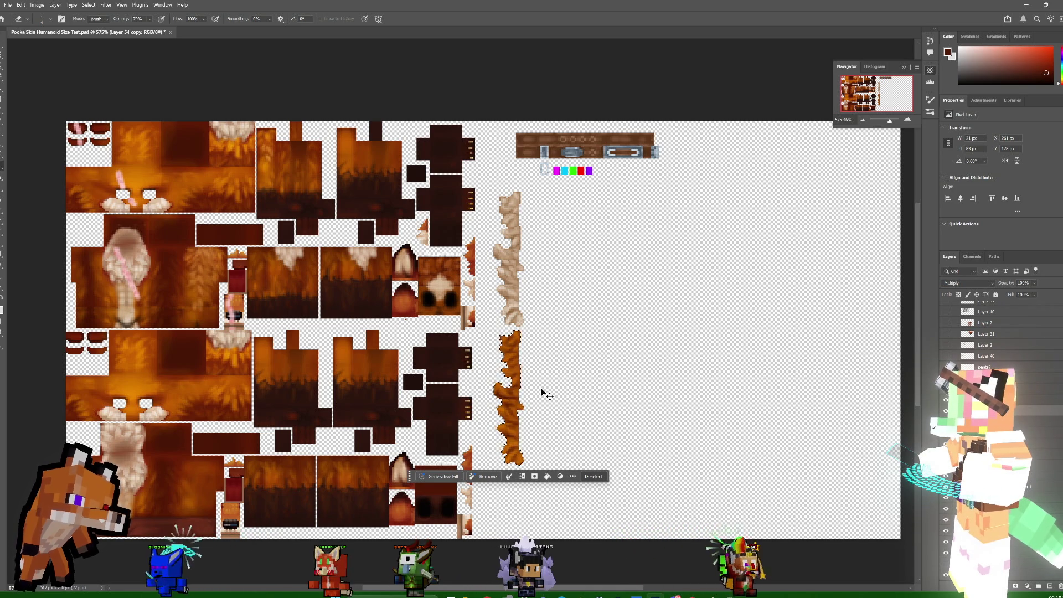
- Create Layer 55, a new empty Normal layer above the fur layers
key("ctrl+shift+alt+n")
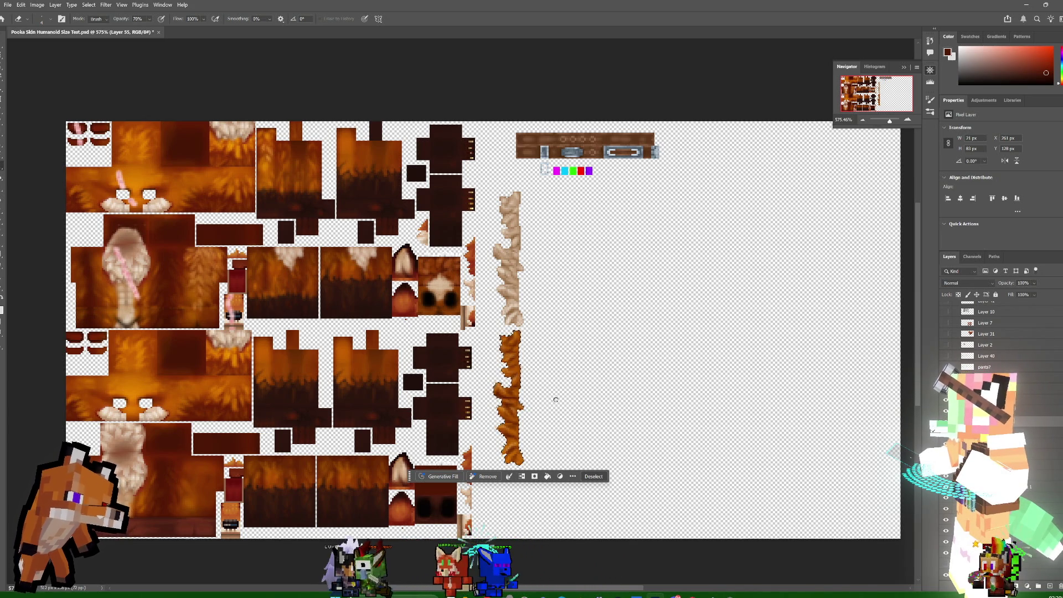
left_click(82, 7)
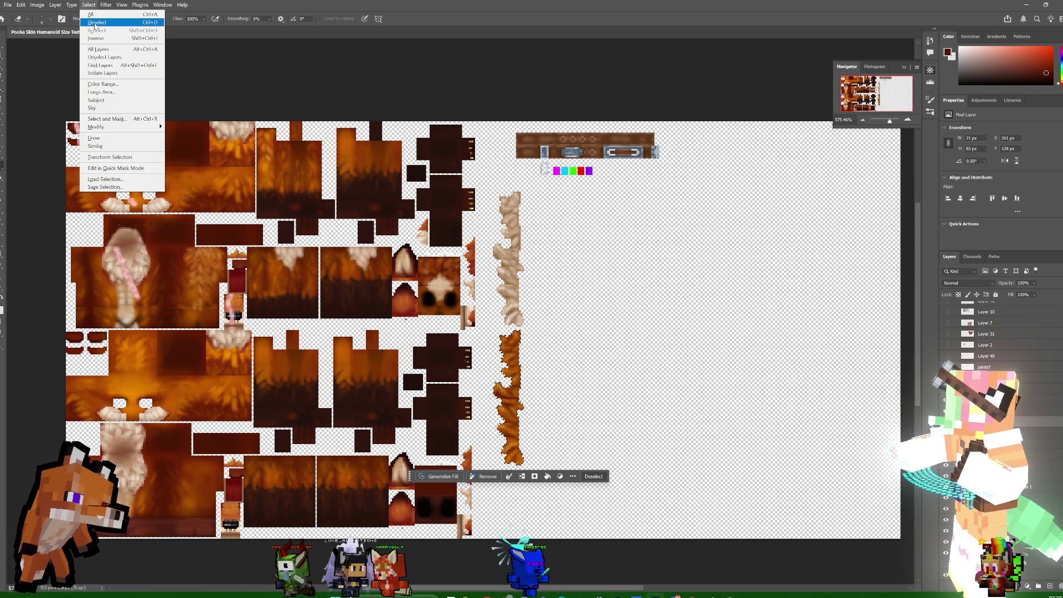
- Clear the selection and save the Pooka skin texture document
left_click(97, 25)
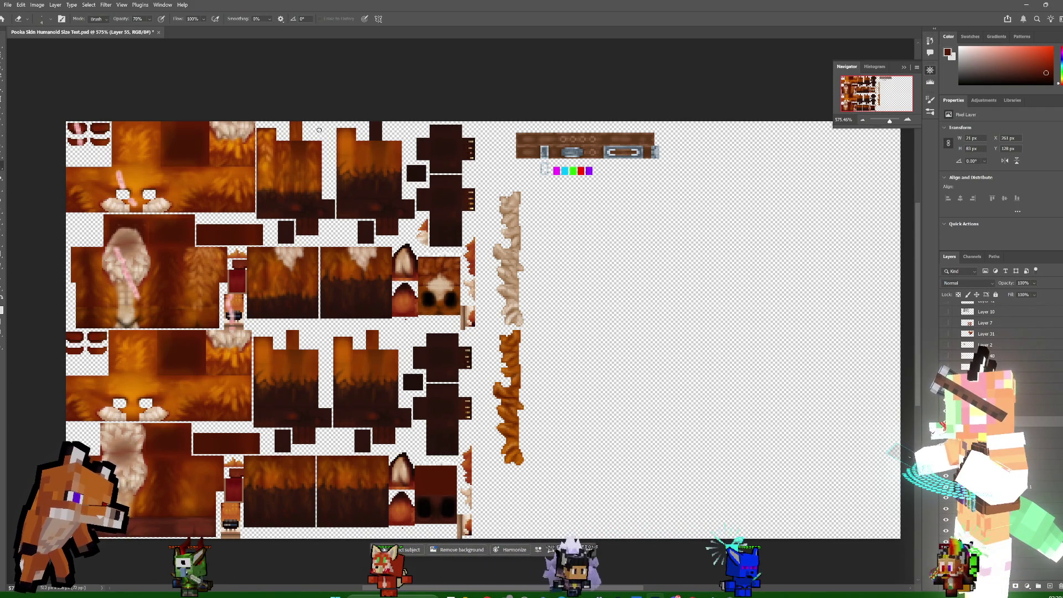
left_click(8, 4)
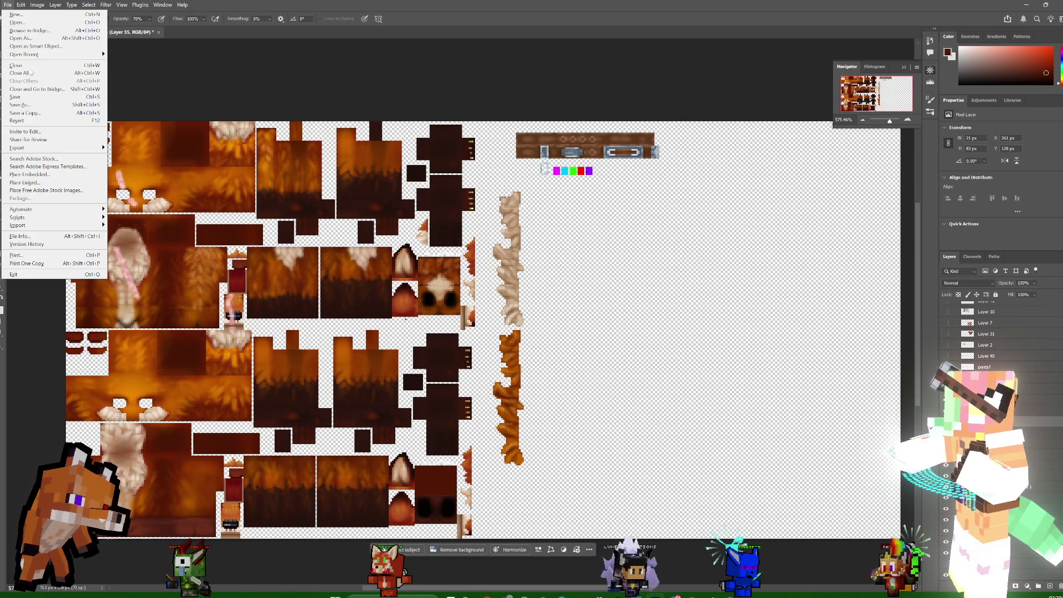
left_click(15, 96)
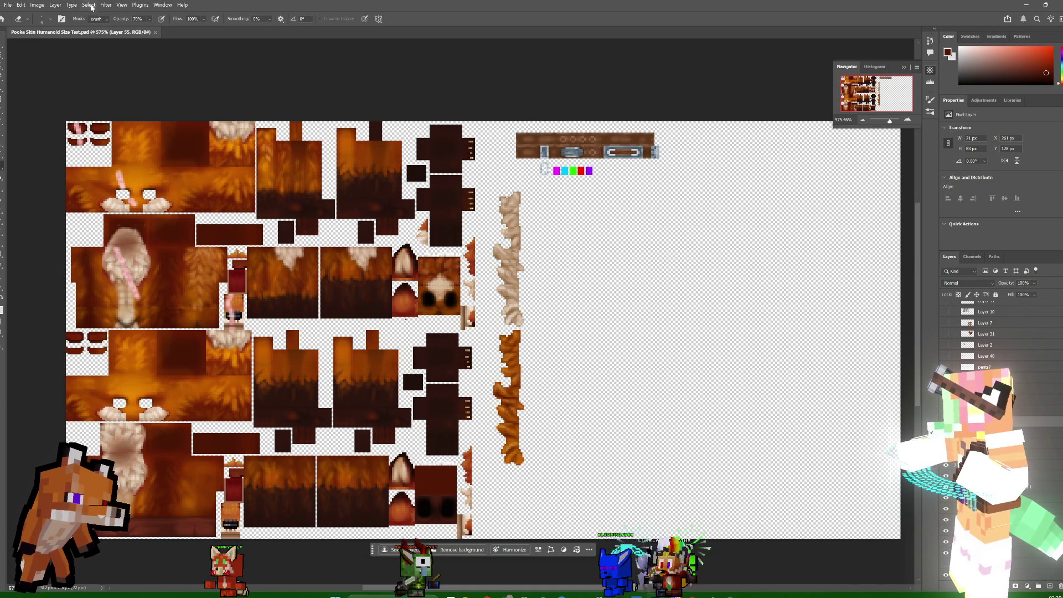
- Save a PNG copy of the texture, replacing the existing PNG file of the same name
left_click(11, 7)
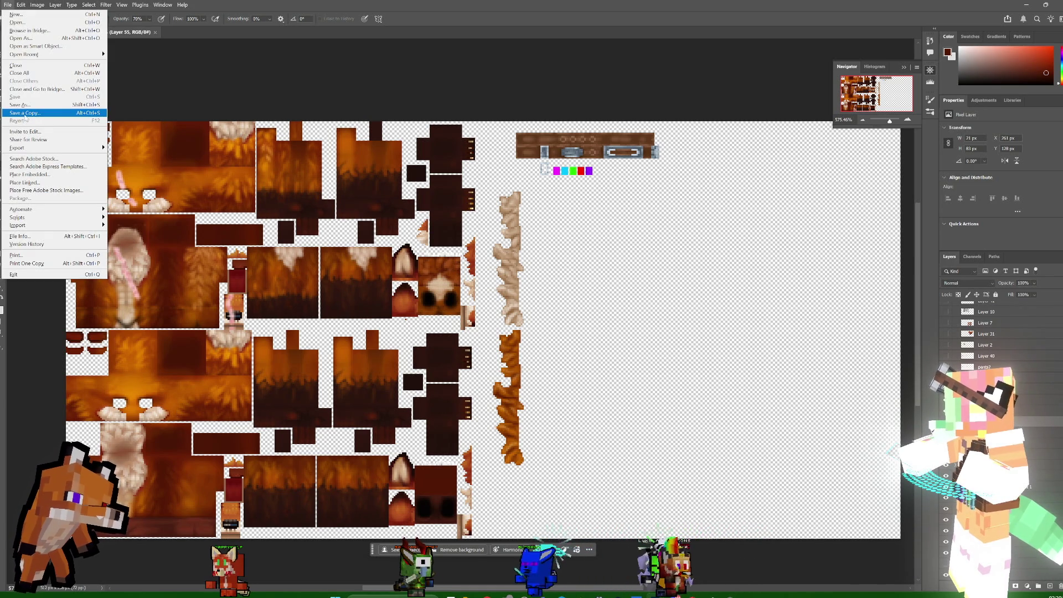
left_click(25, 114)
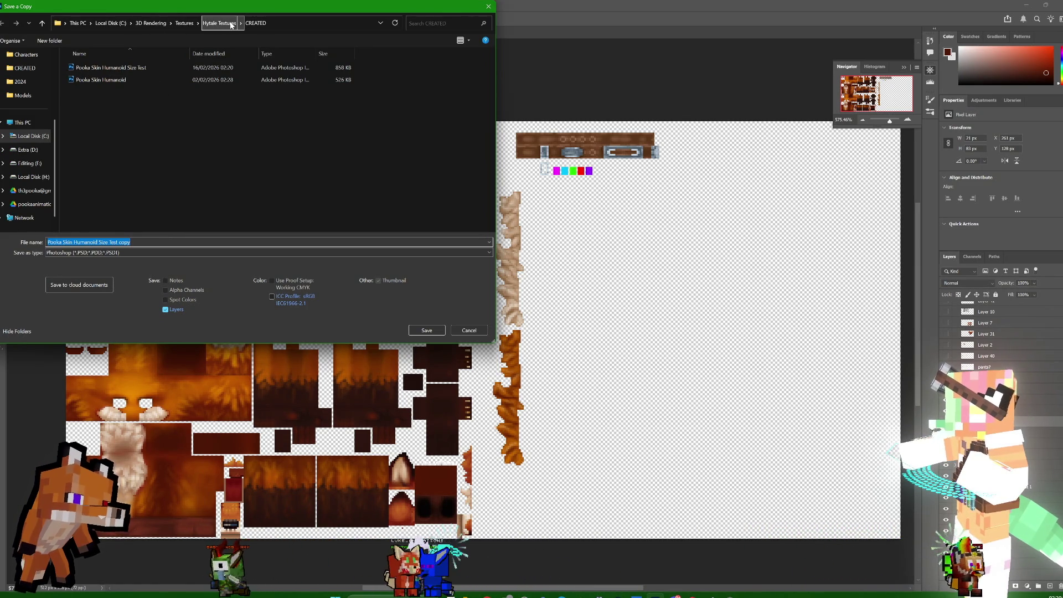
left_click(145, 254)
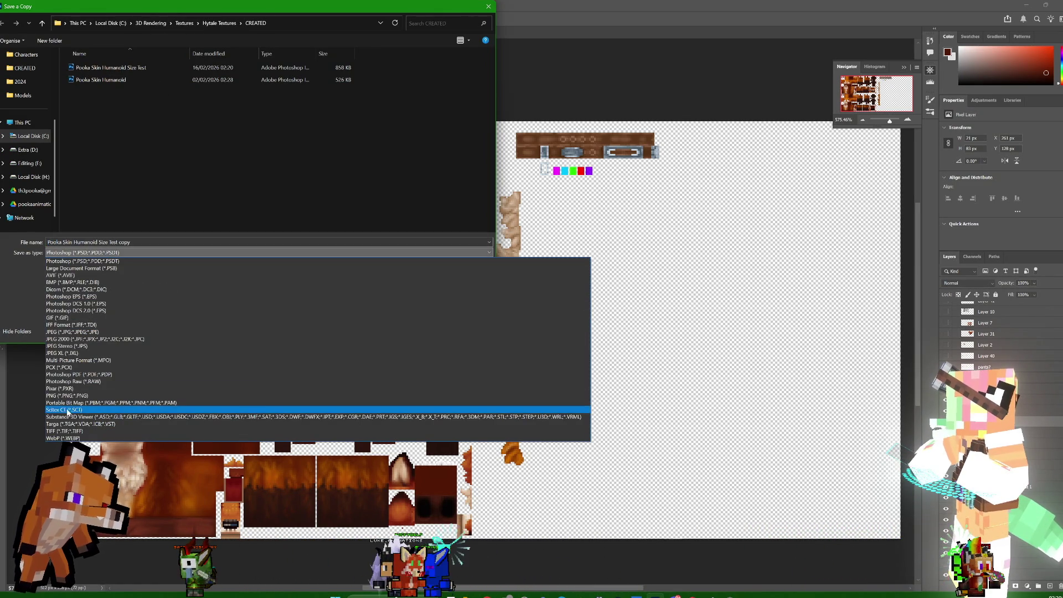
left_click(71, 396)
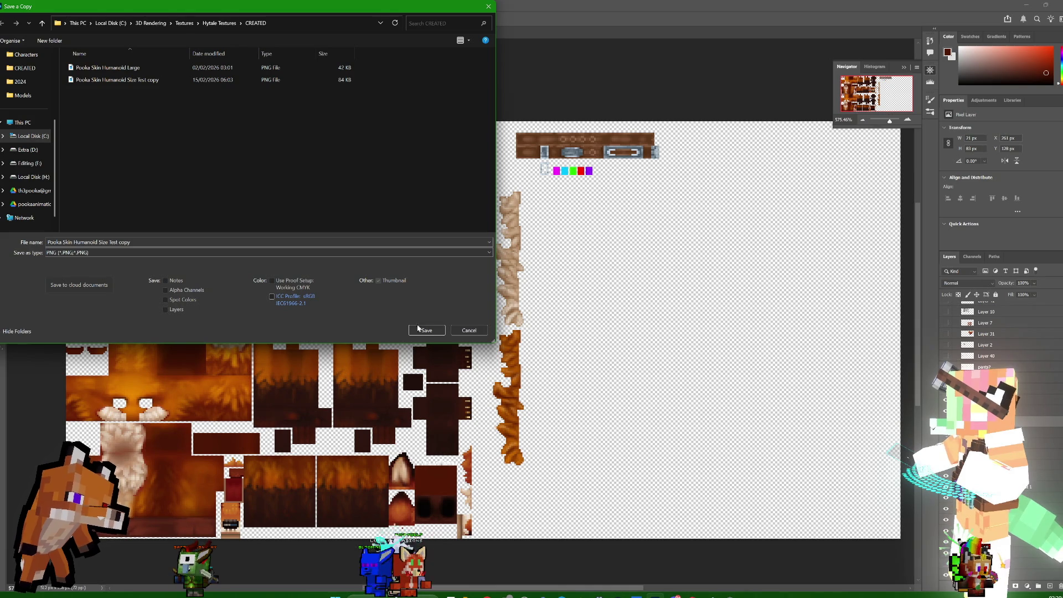
left_click(120, 254)
left_click(120, 254)
left_click(426, 330)
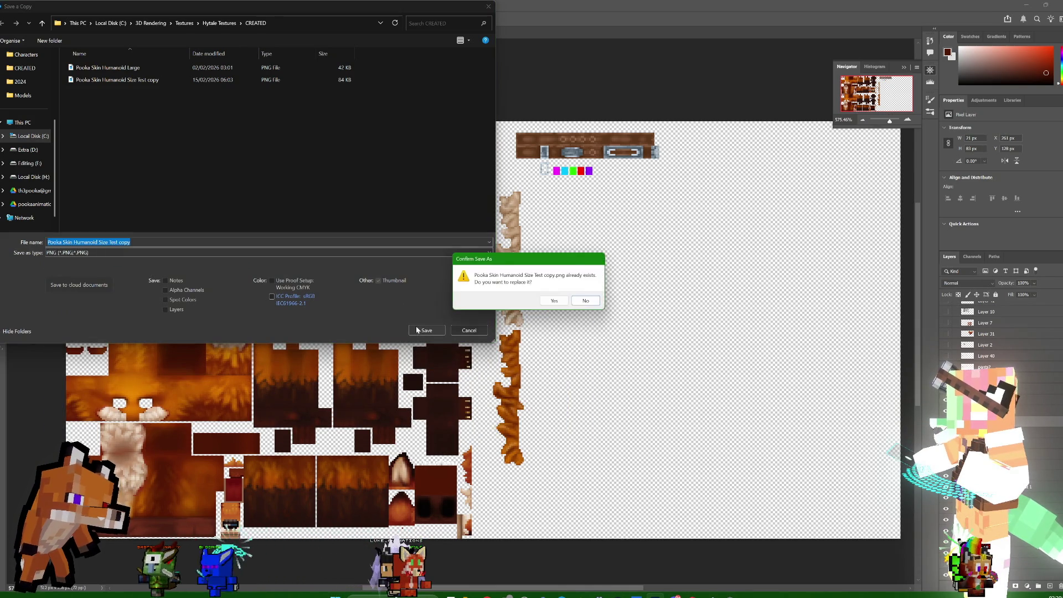
left_click(554, 301)
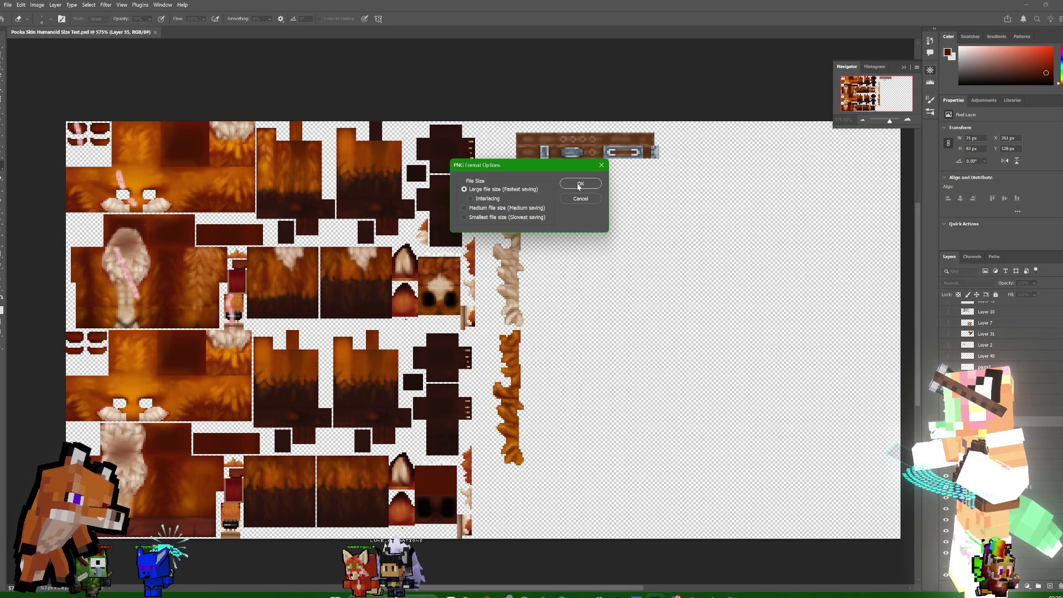
- Accept the PNG Format Options at Large file size to finish the export
left_click(562, 594)
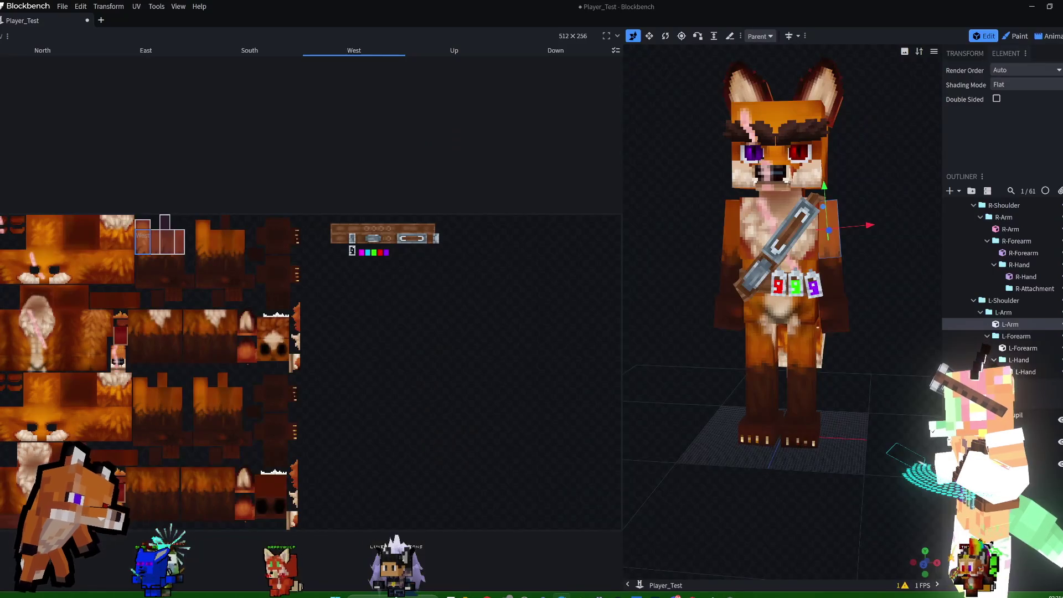
key("alt+Tab")
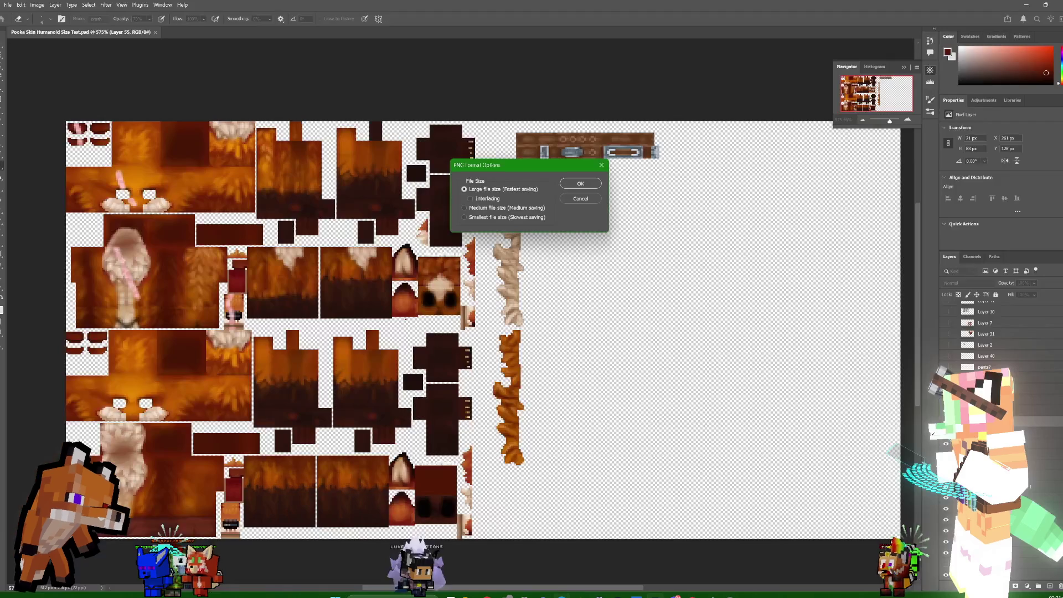
key("alt+Tab")
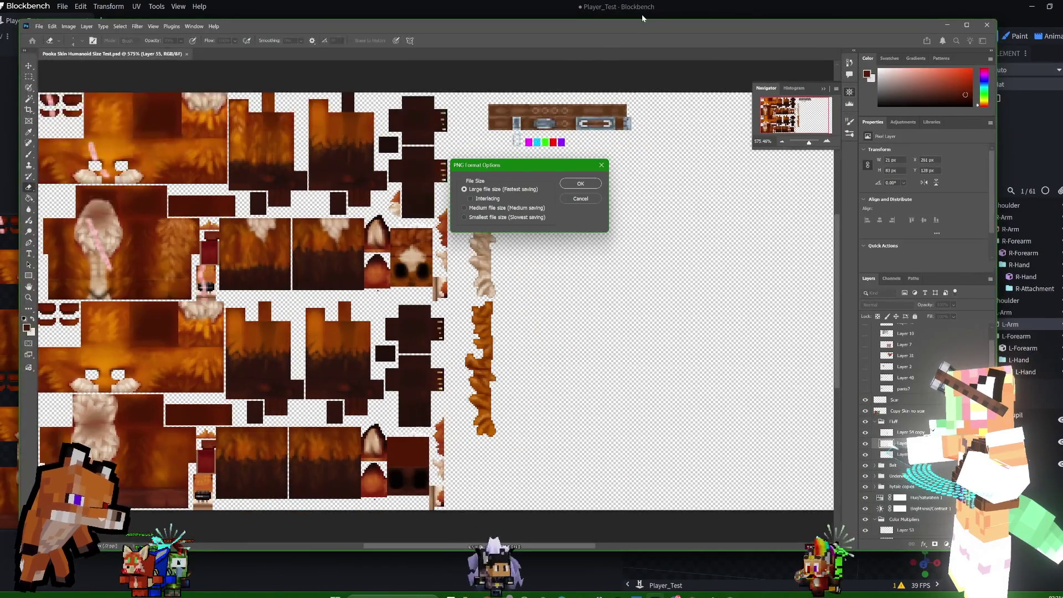
key("alt+Tab")
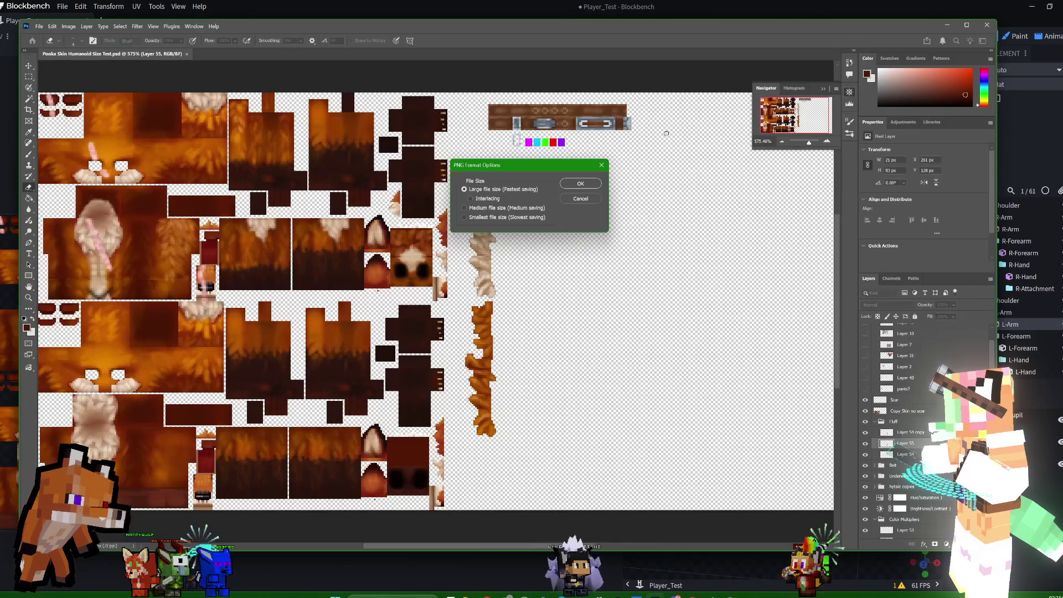
left_click_drag(644, 32, 295, 36)
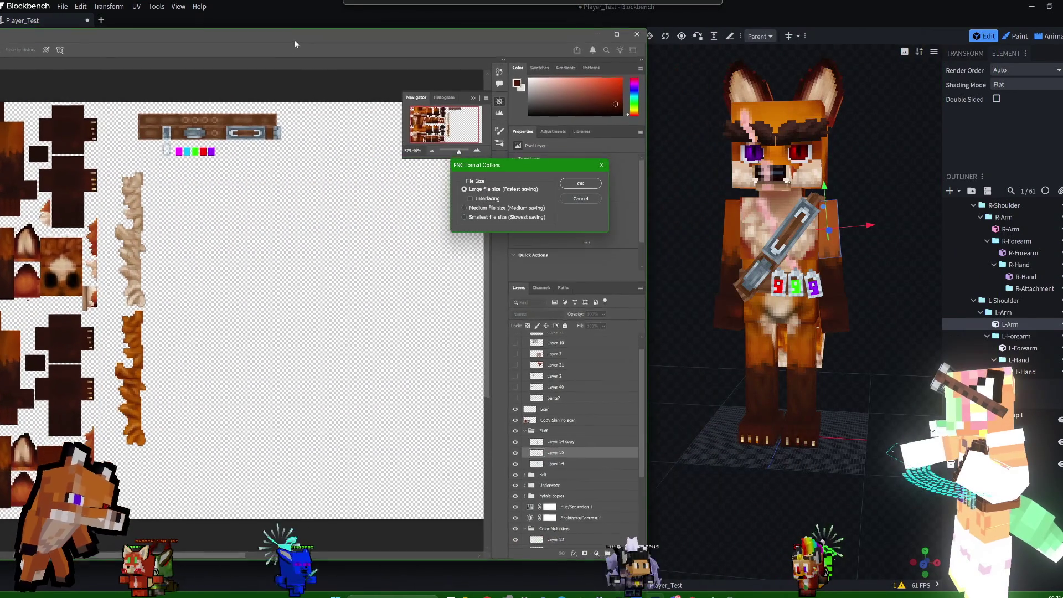
left_click(588, 186)
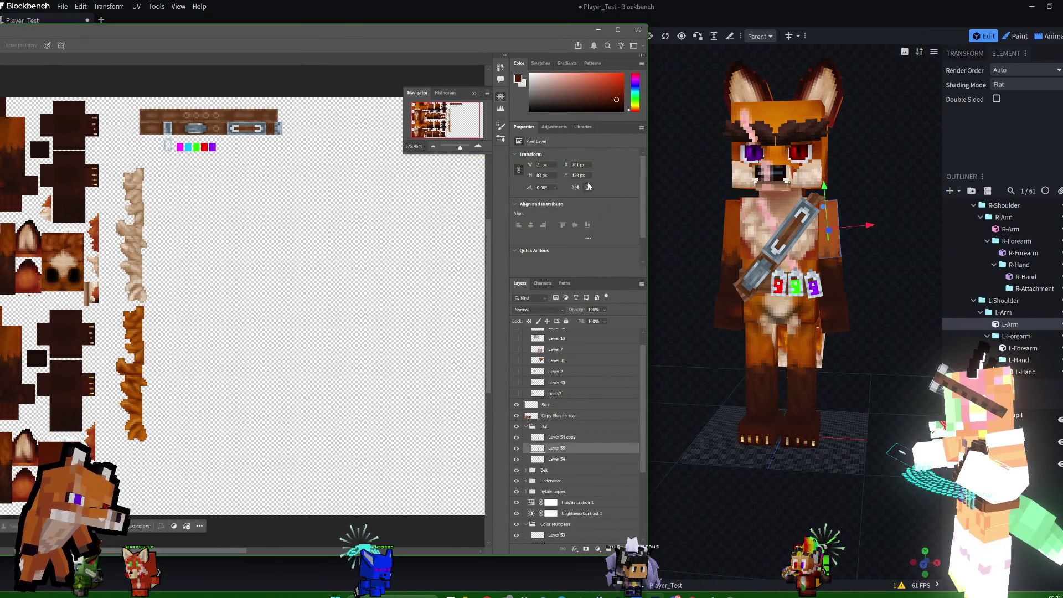
- Orbit and zoom around the re-textured fox model, then select the R-Thigh bone
mouse_move(891, 258)
left_mouse_down()
mouse_move(677, 267)
mouse_move(902, 257)
mouse_move(865, 210)
left_mouse_up()
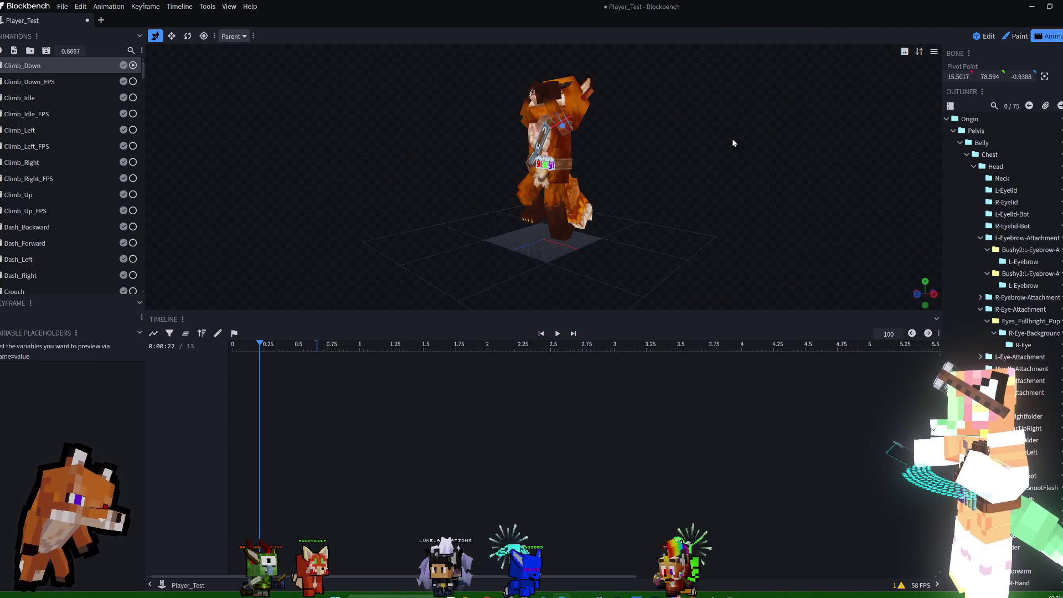
left_click_drag(732, 143, 819, 155)
mouse_move(725, 178)
left_mouse_down()
mouse_move(522, 202)
mouse_move(695, 185)
mouse_move(736, 164)
mouse_move(738, 147)
mouse_move(667, 199)
mouse_move(758, 189)
mouse_move(691, 166)
mouse_move(607, 175)
mouse_move(583, 206)
mouse_move(464, 244)
left_mouse_up()
scroll(650, 223, "up", 3)
scroll(682, 194, "up", 3)
mouse_move(651, 174)
left_mouse_down()
mouse_move(563, 194)
mouse_move(486, 185)
mouse_move(671, 161)
mouse_move(557, 167)
mouse_move(444, 115)
mouse_move(529, 172)
left_mouse_up()
left_click(545, 185)
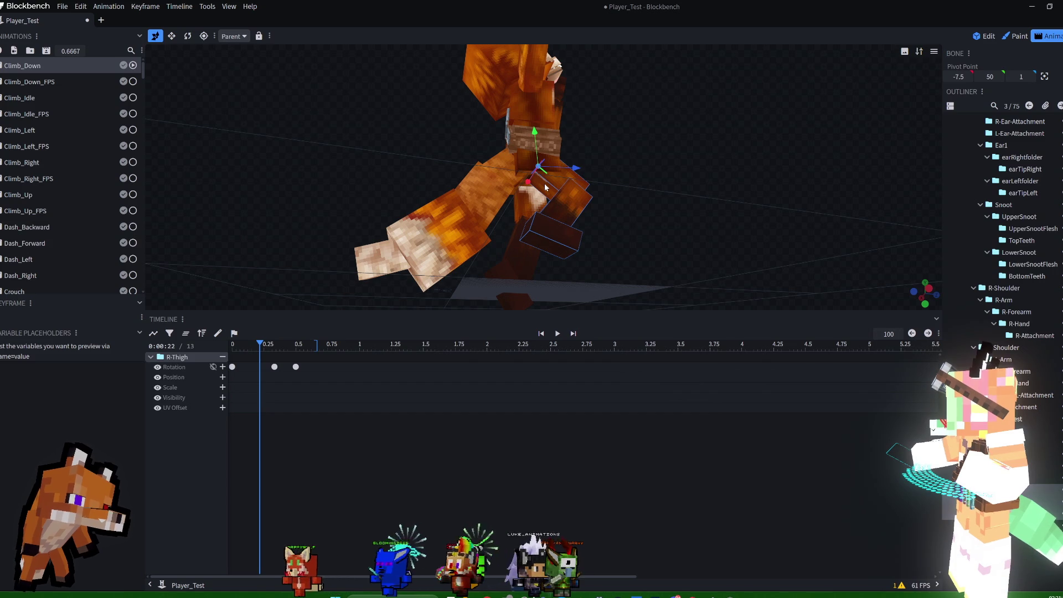
left_click(984, 36)
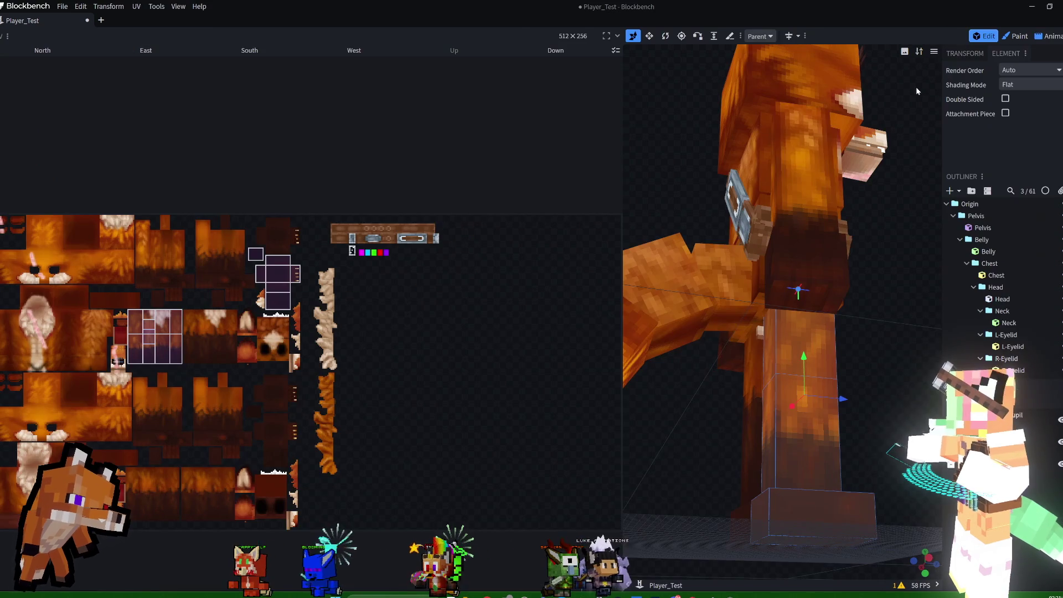
mouse_move(664, 172)
left_mouse_down()
mouse_move(770, 227)
mouse_move(728, 373)
left_mouse_up()
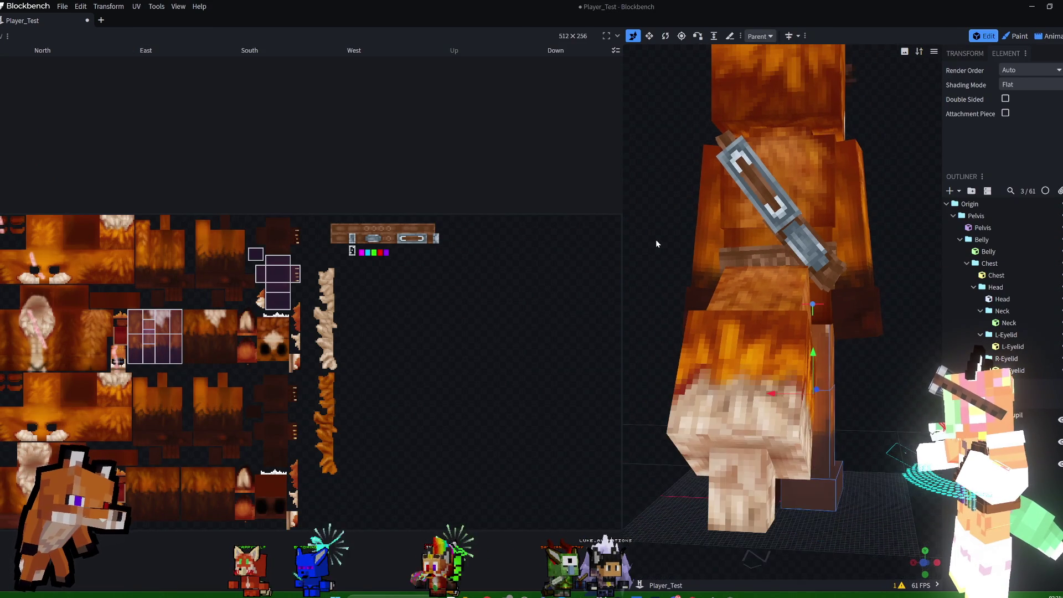
left_click(767, 359)
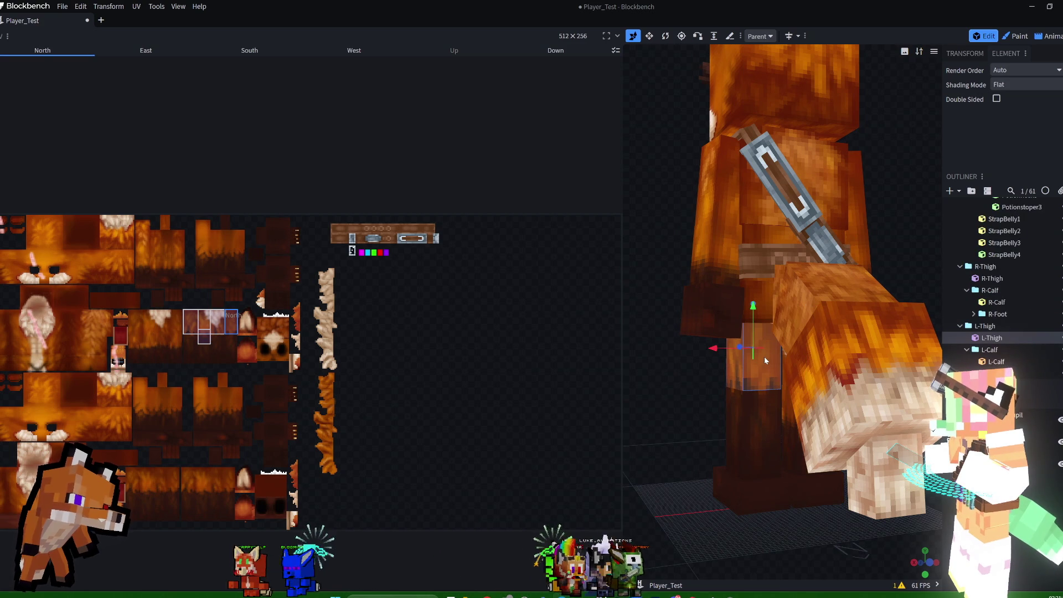
left_click_drag(762, 357, 685, 194)
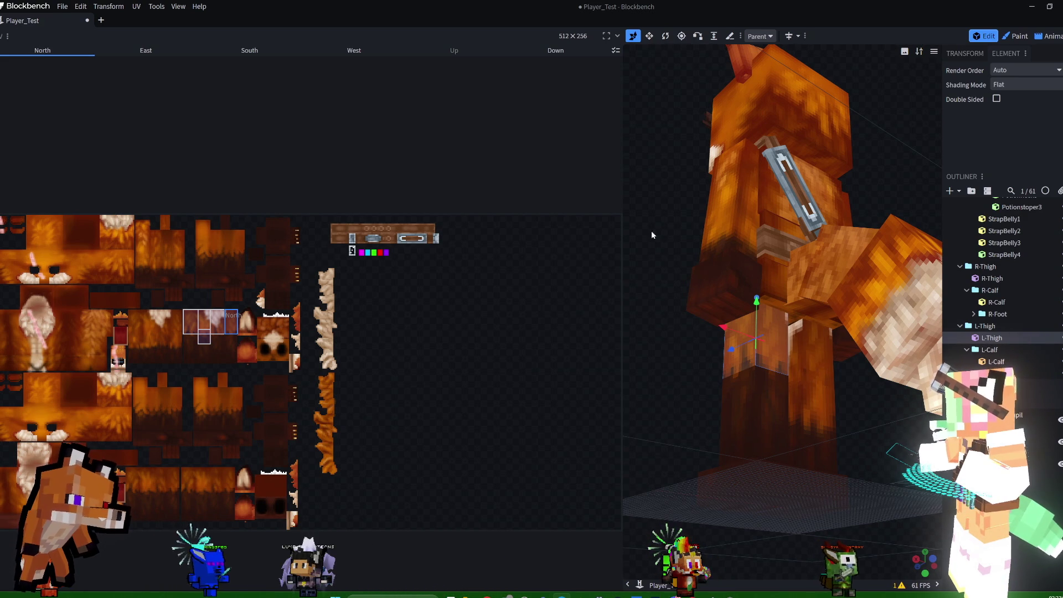
left_click_drag(652, 242, 939, 255)
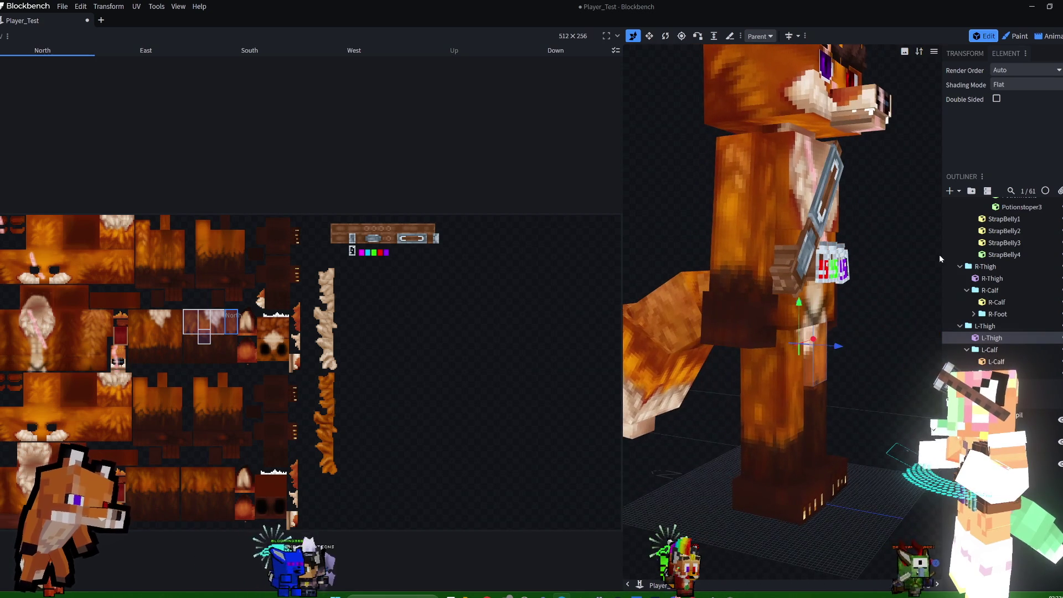
mouse_move(729, 127)
left_mouse_down()
mouse_move(618, 104)
mouse_move(648, 150)
mouse_move(685, 116)
mouse_move(572, 69)
mouse_move(823, 122)
left_mouse_up()
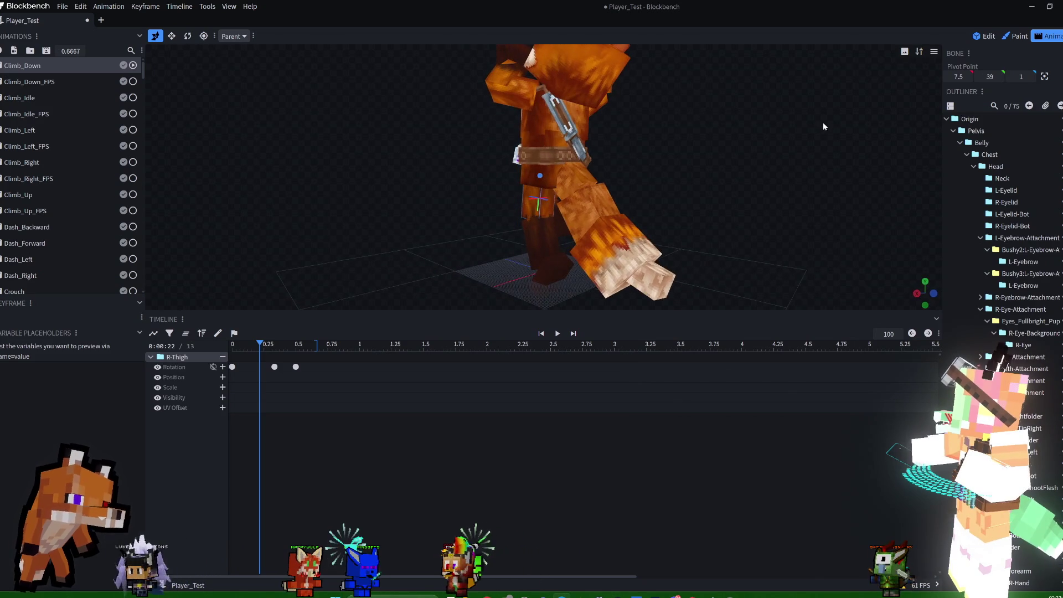
- Play the animation, then return to Edit mode with the left hand cube selected in front view
mouse_move(682, 147)
left_mouse_down()
mouse_move(813, 118)
mouse_move(686, 170)
mouse_move(435, 179)
mouse_move(383, 194)
left_mouse_up()
key("space")
key("space")
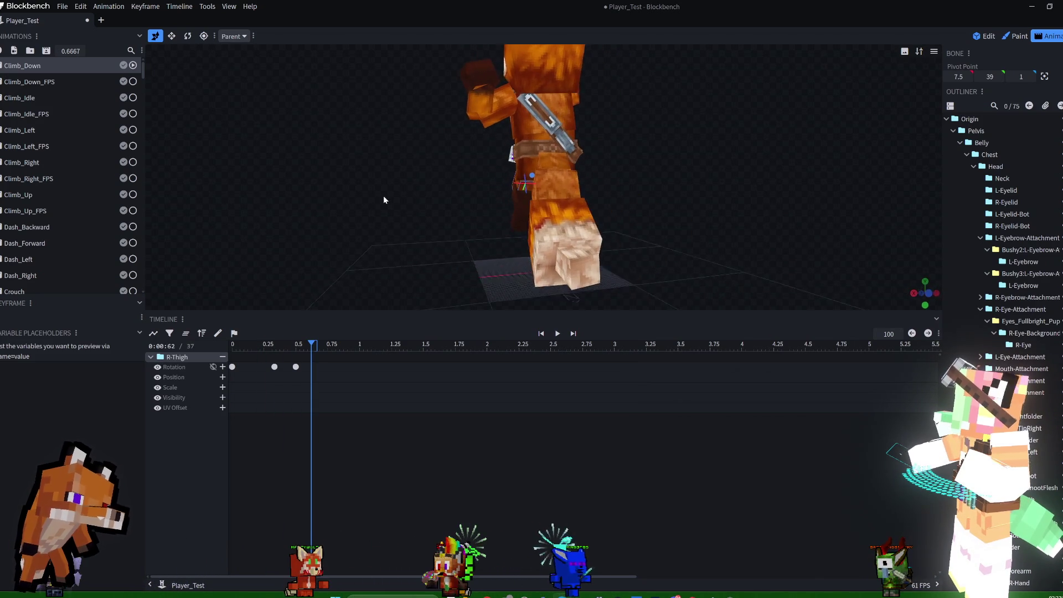
mouse_move(664, 154)
left_mouse_down()
mouse_move(659, 119)
mouse_move(613, 129)
left_mouse_up()
left_click(482, 85)
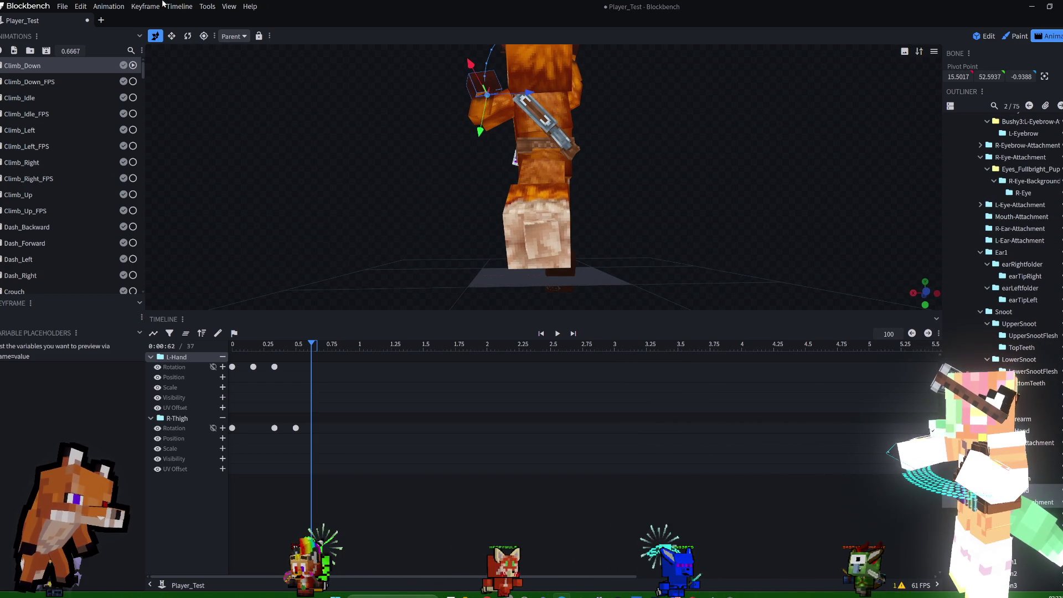
left_click(975, 40)
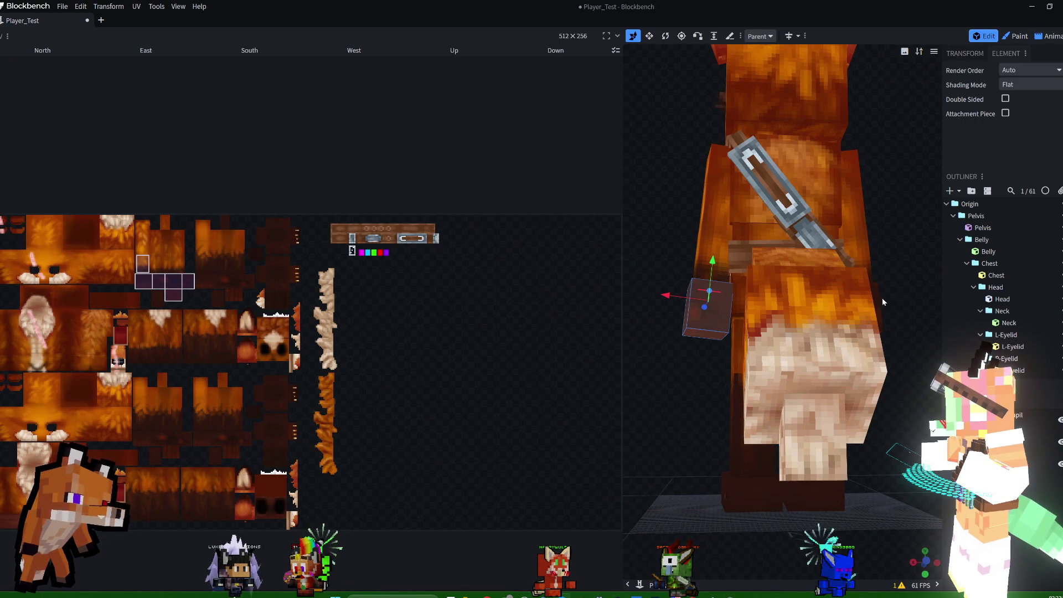
left_click(690, 308)
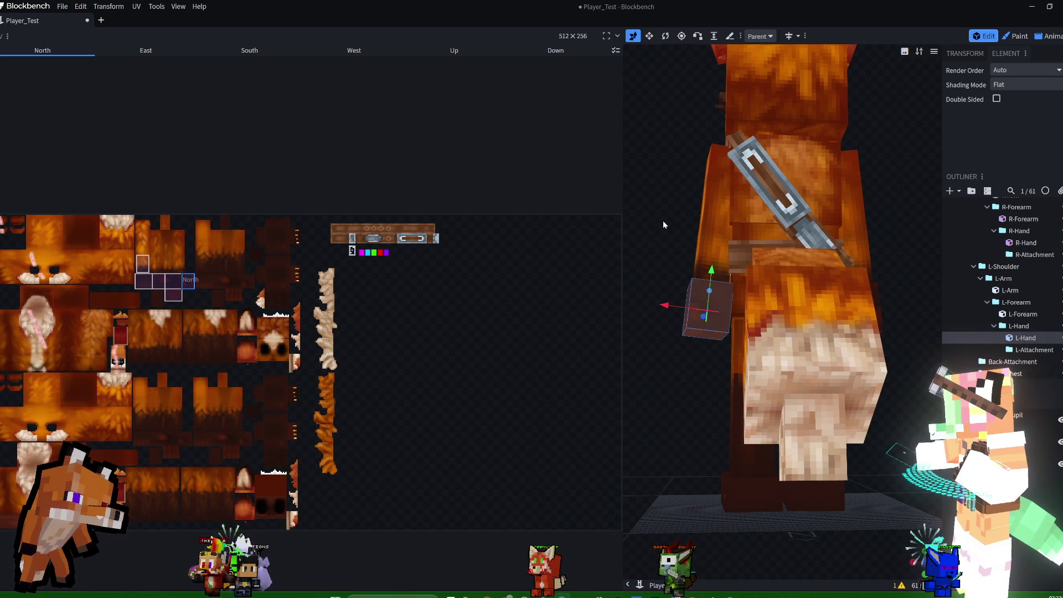
left_click_drag(659, 221, 875, 243)
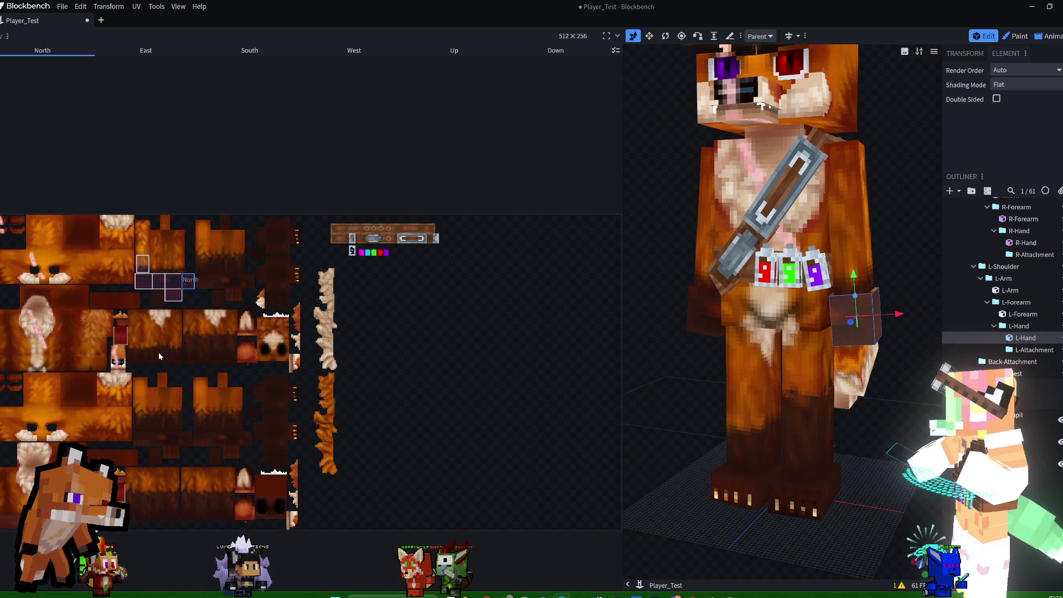
- Move the left hand cube's Up face UV down the texture, then select the right hand cube
left_click(144, 266)
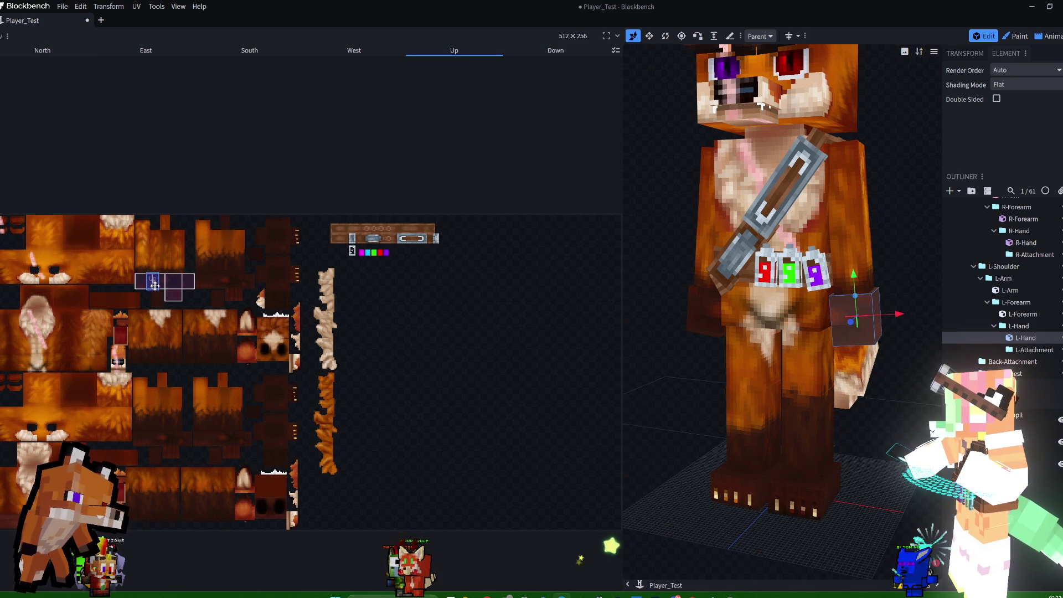
left_click_drag(154, 282, 160, 300)
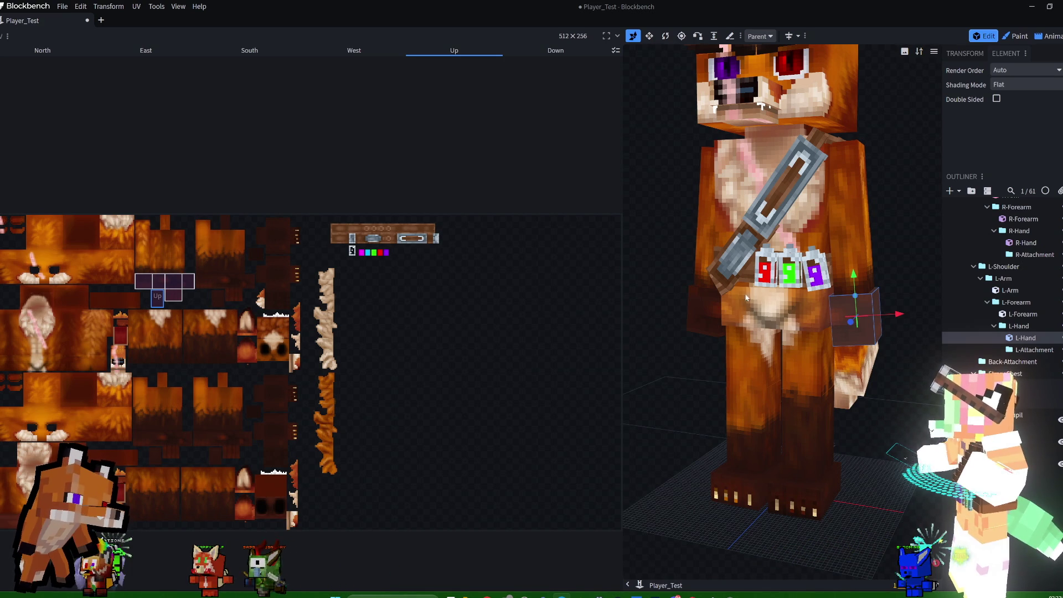
left_click(704, 312)
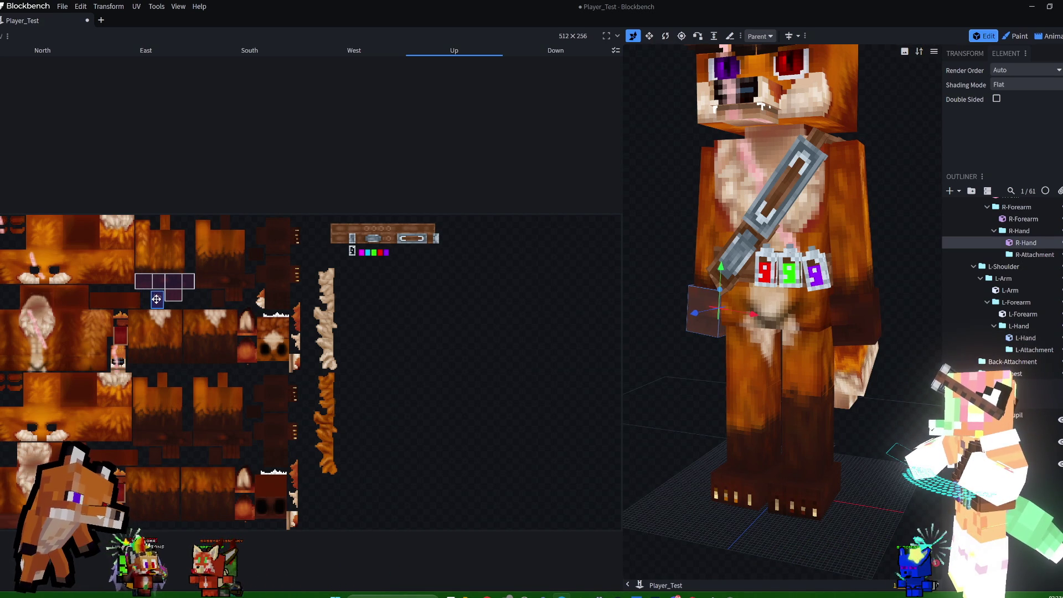
mouse_move(663, 270)
left_mouse_down()
mouse_move(701, 313)
mouse_move(995, 319)
mouse_move(963, 270)
mouse_move(634, 265)
mouse_move(851, 325)
left_mouse_up()
scroll(702, 313, "up", 5)
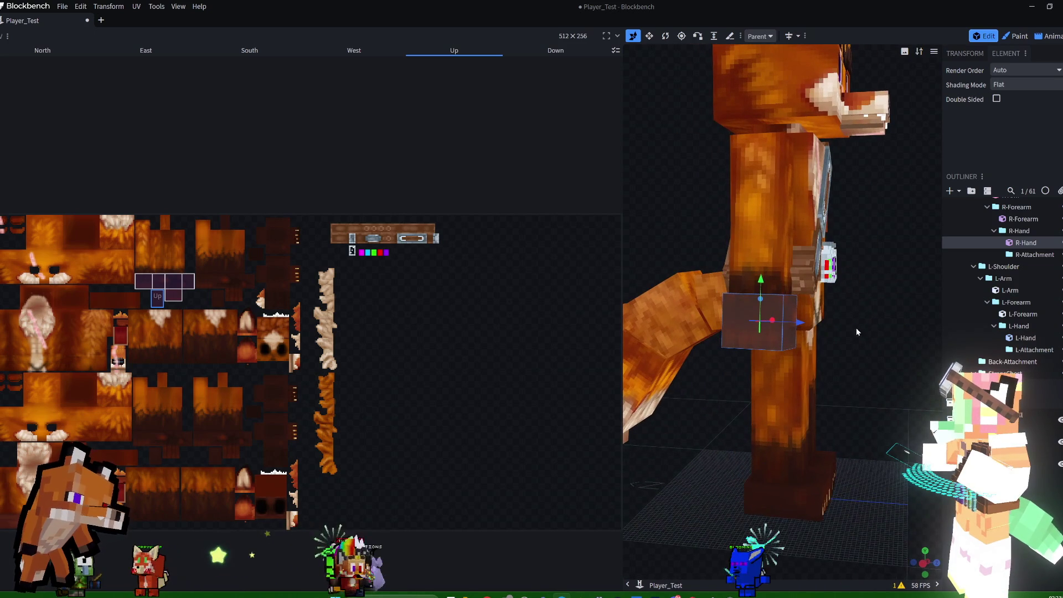
- Orbit around the fox to inspect it from several sides, then select the Chest cube
left_click_drag(892, 326, 839, 320)
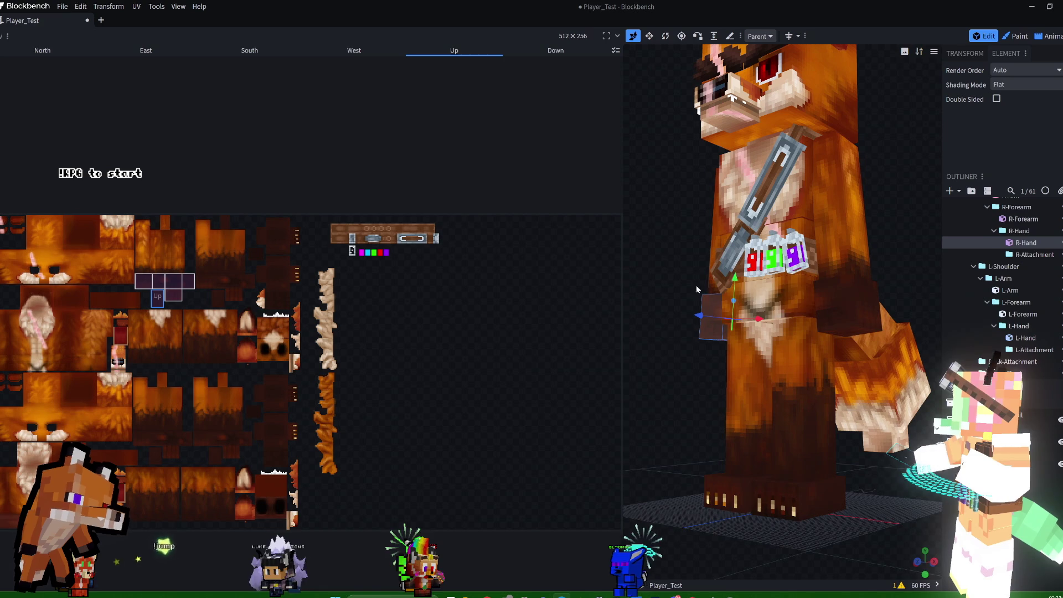
mouse_move(905, 231)
left_mouse_down()
mouse_move(914, 303)
mouse_move(1039, 291)
left_mouse_up()
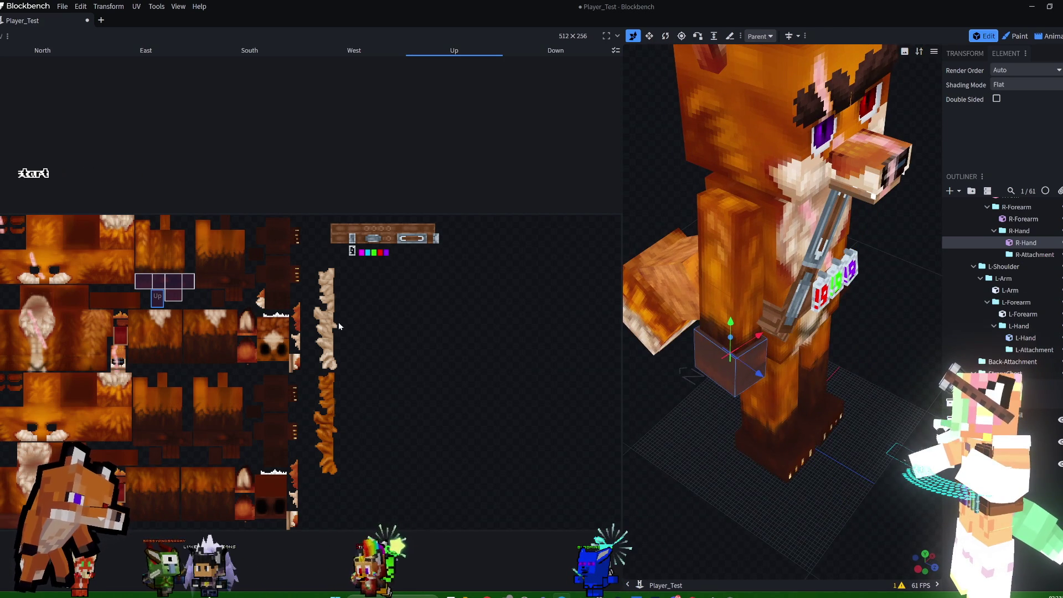
left_click_drag(923, 384, 798, 358)
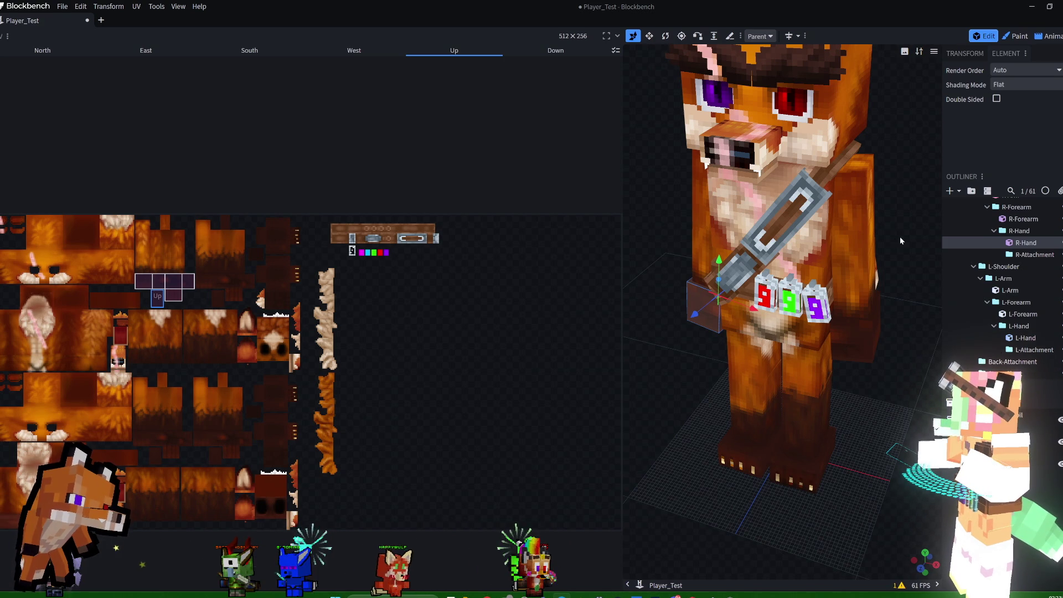
left_click_drag(901, 241, 671, 343)
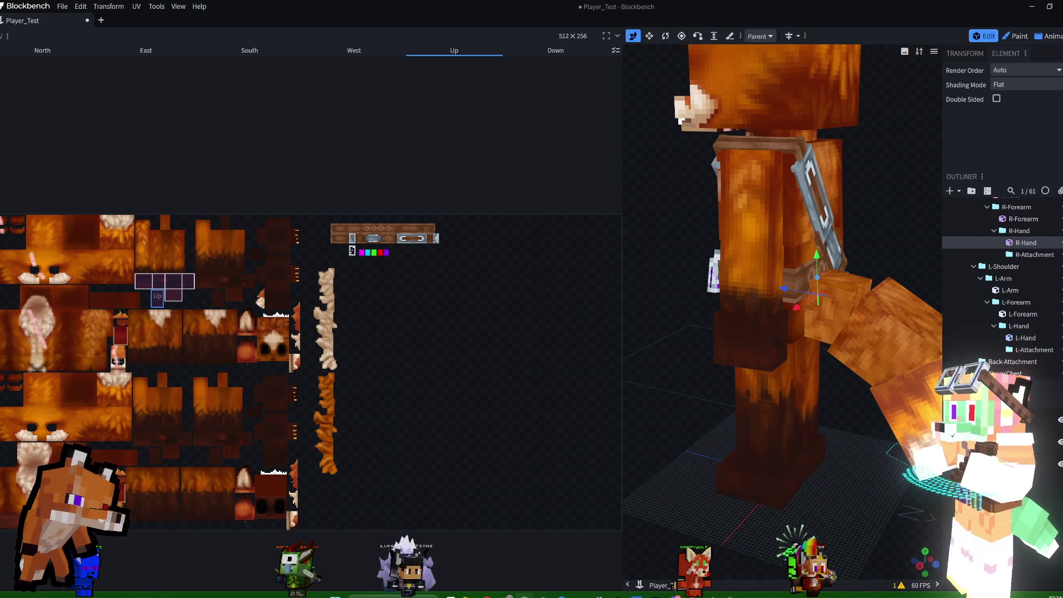
mouse_move(689, 250)
left_mouse_down()
mouse_move(886, 233)
mouse_move(905, 176)
mouse_move(763, 181)
left_mouse_up()
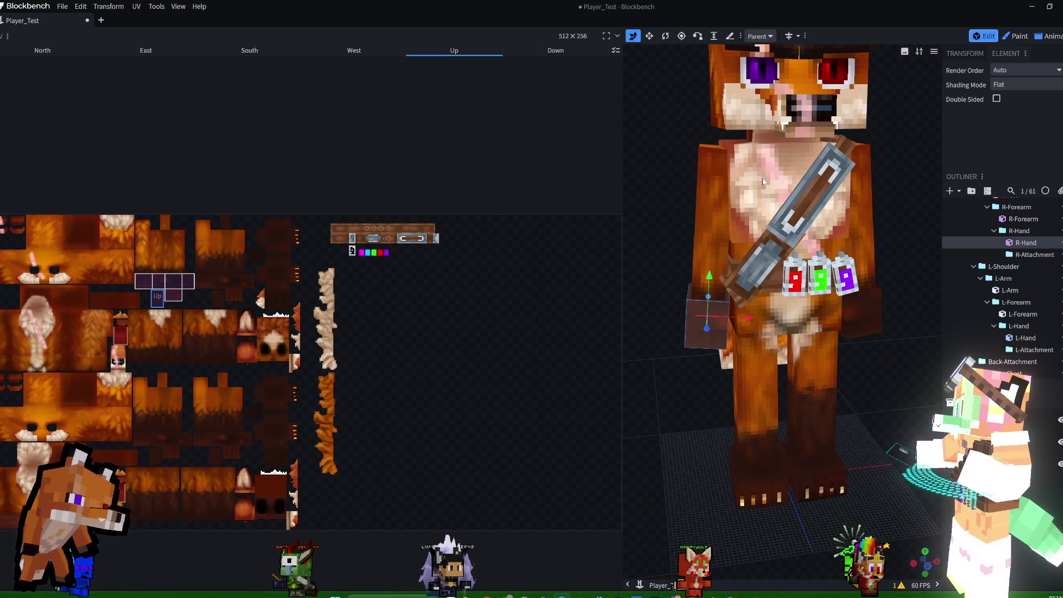
left_click(763, 181)
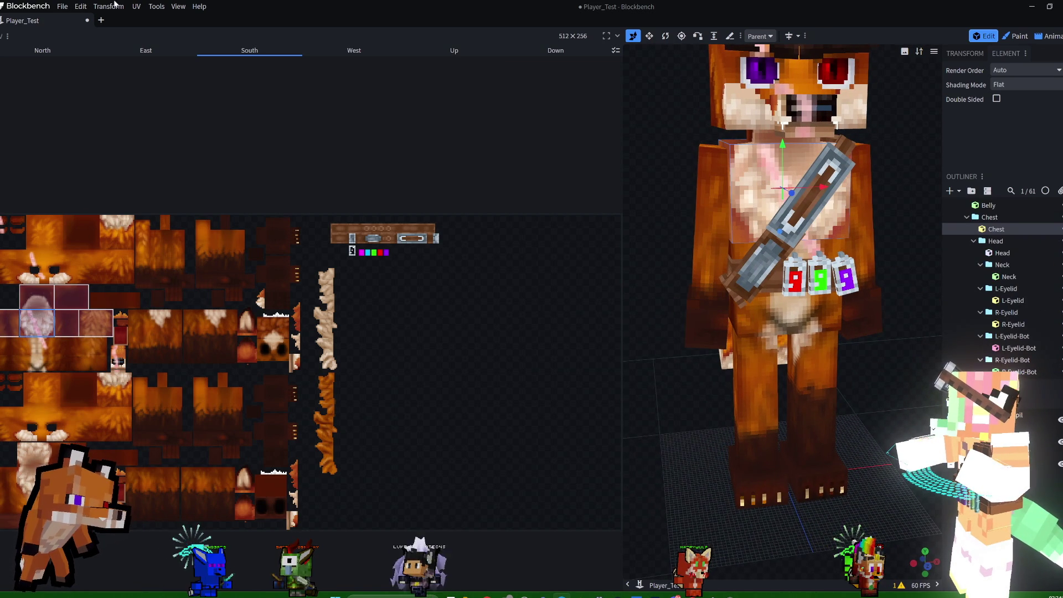
- Collapse the Head, R-Shoulder, L-Shoulder and StrapsChest groups in the outliner
left_click(67, 6)
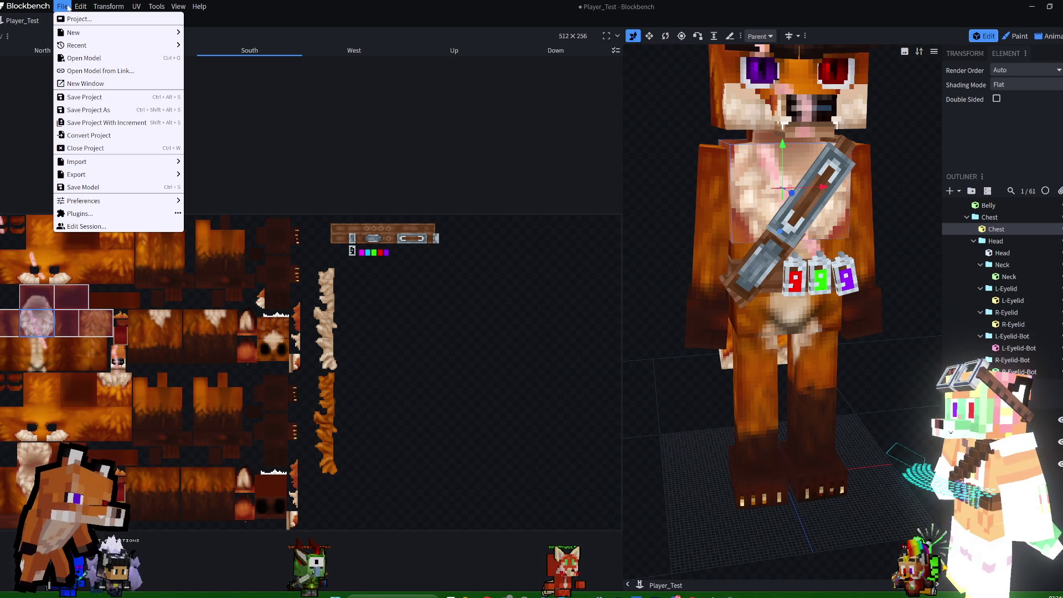
mouse_move(80, 6)
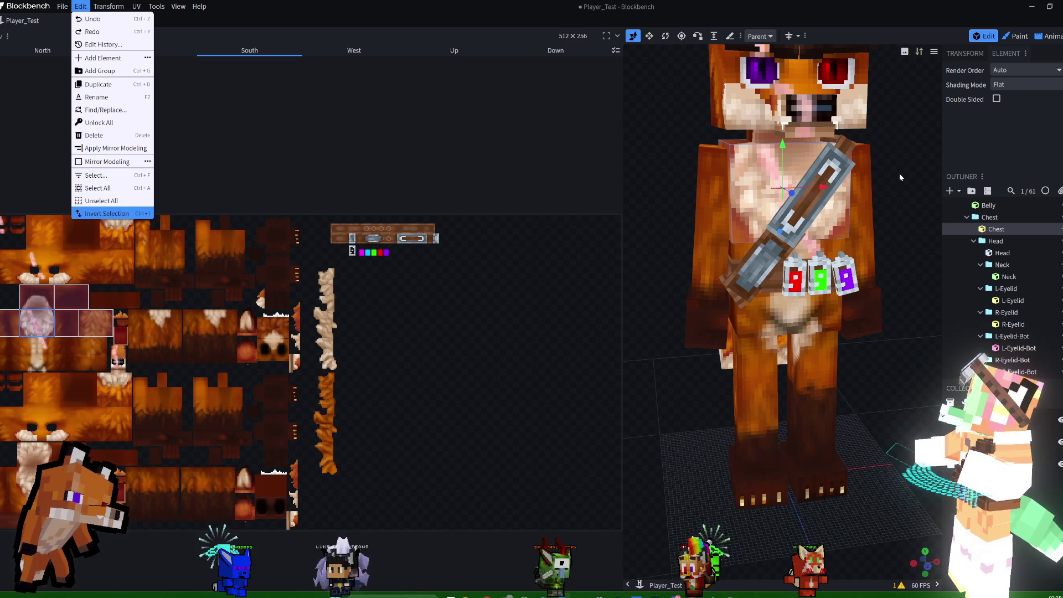
left_click(973, 242)
left_click(973, 253)
left_click(973, 264)
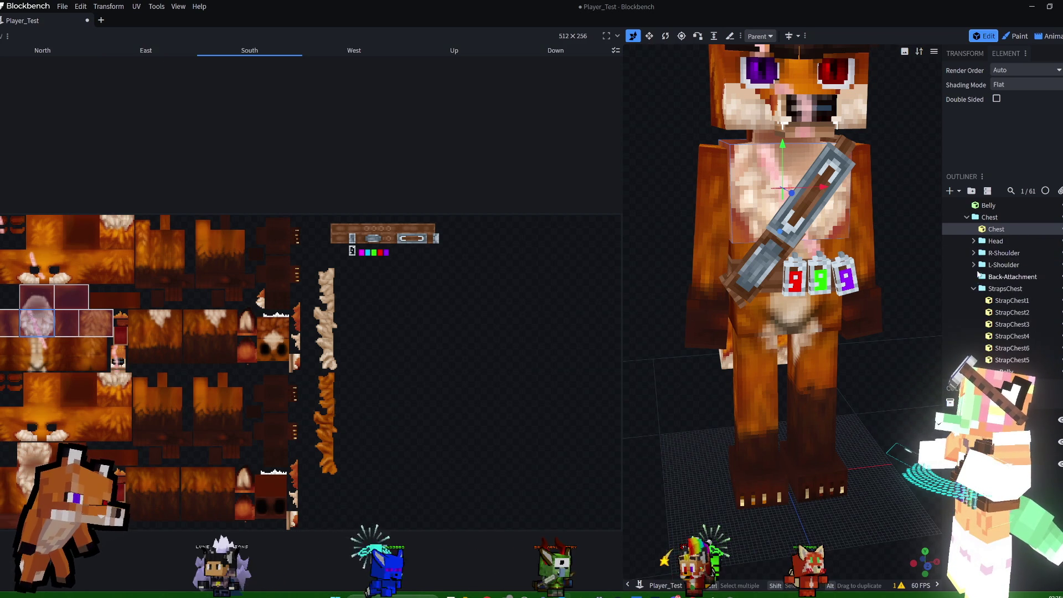
left_click(973, 289)
- Add a new group inside the Chest group and rename it ChestFluff
left_click(989, 218)
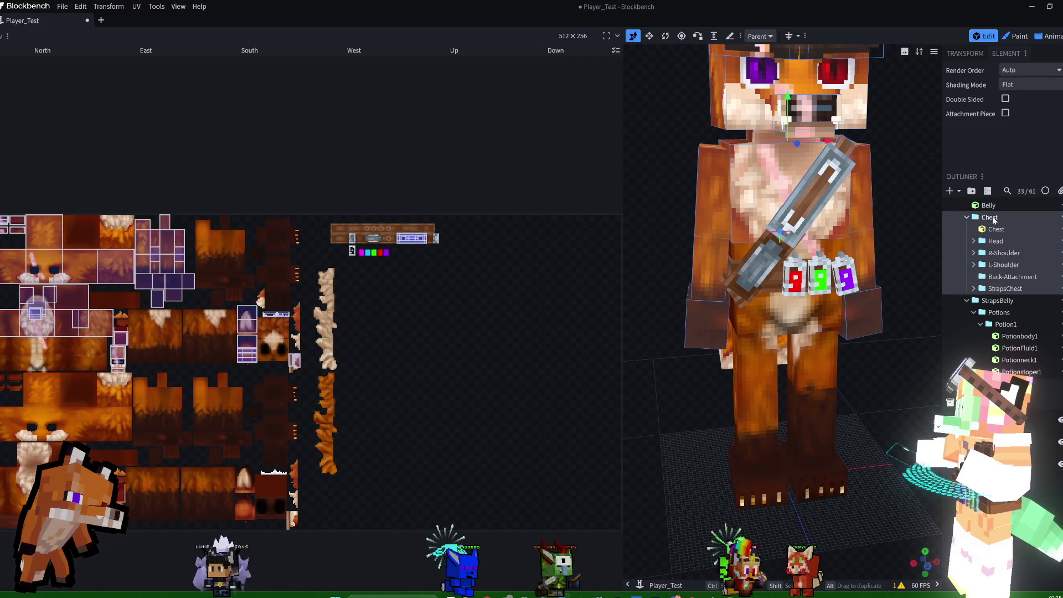
left_click(971, 190)
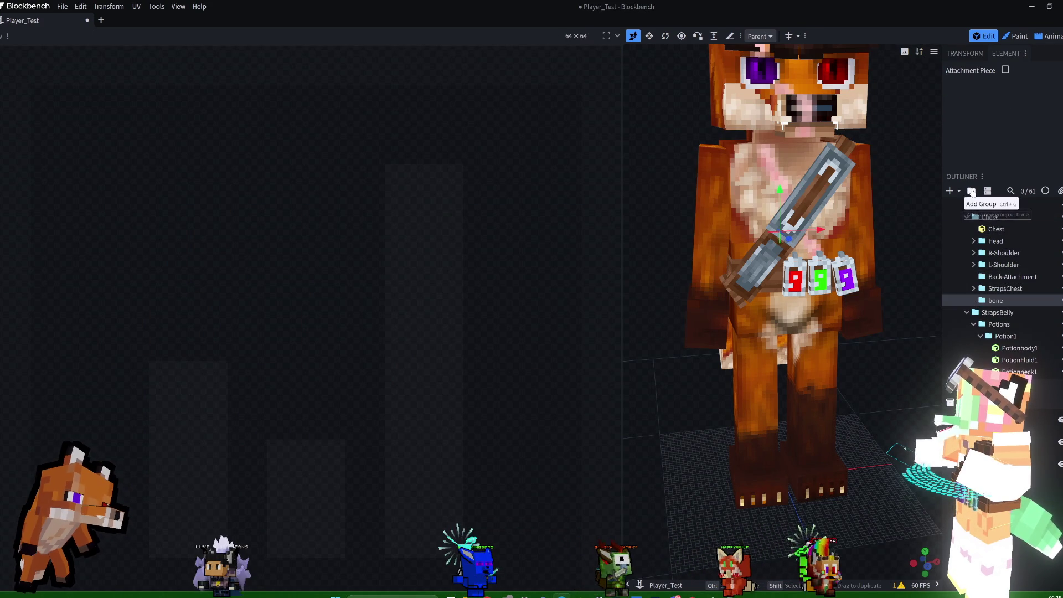
double_click(995, 300)
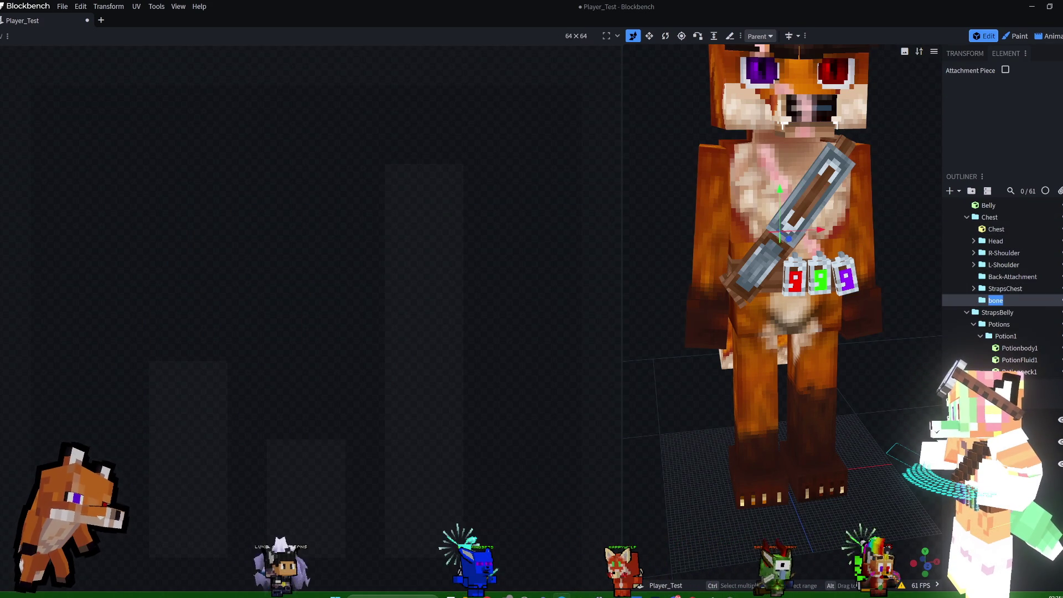
type("Chest F")
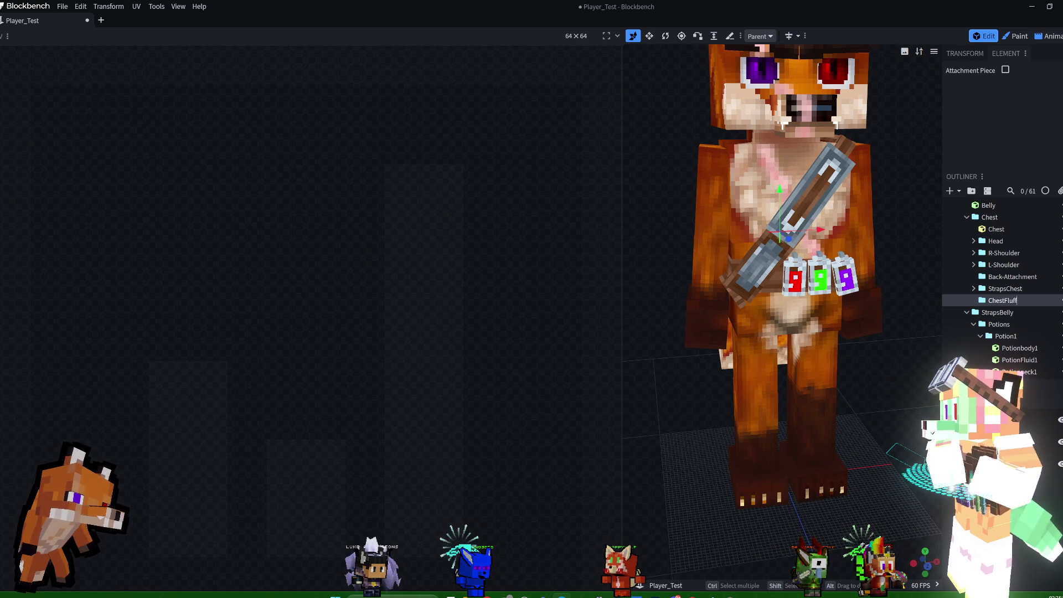
left_click(996, 229)
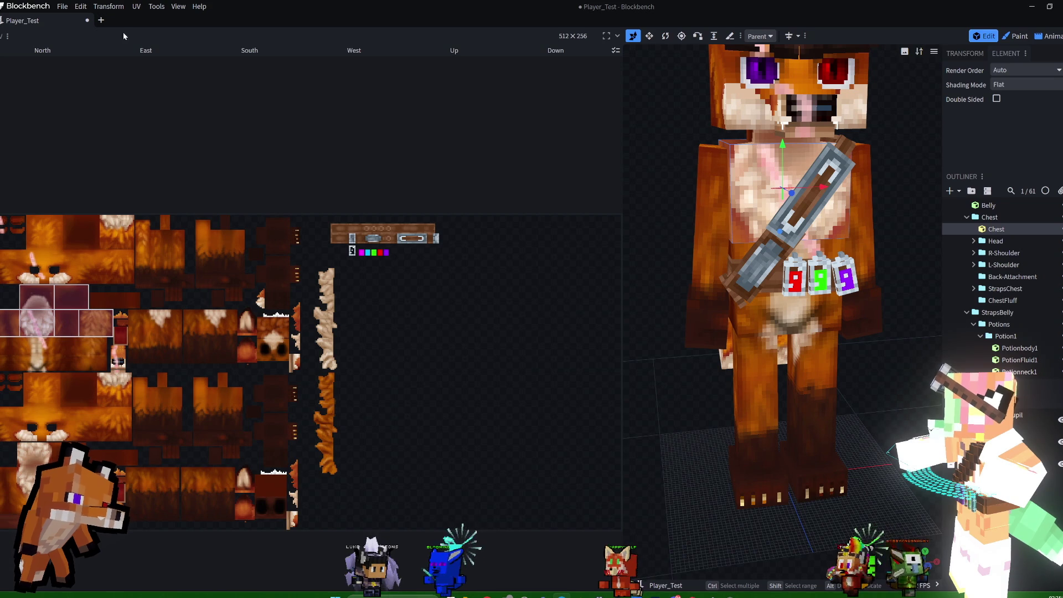
- Duplicate the Chest cube into the ChestFluff group as ChestFluff1 and save the project
right_click(998, 235)
left_click(923, 266)
left_click_drag(1001, 244, 1012, 312)
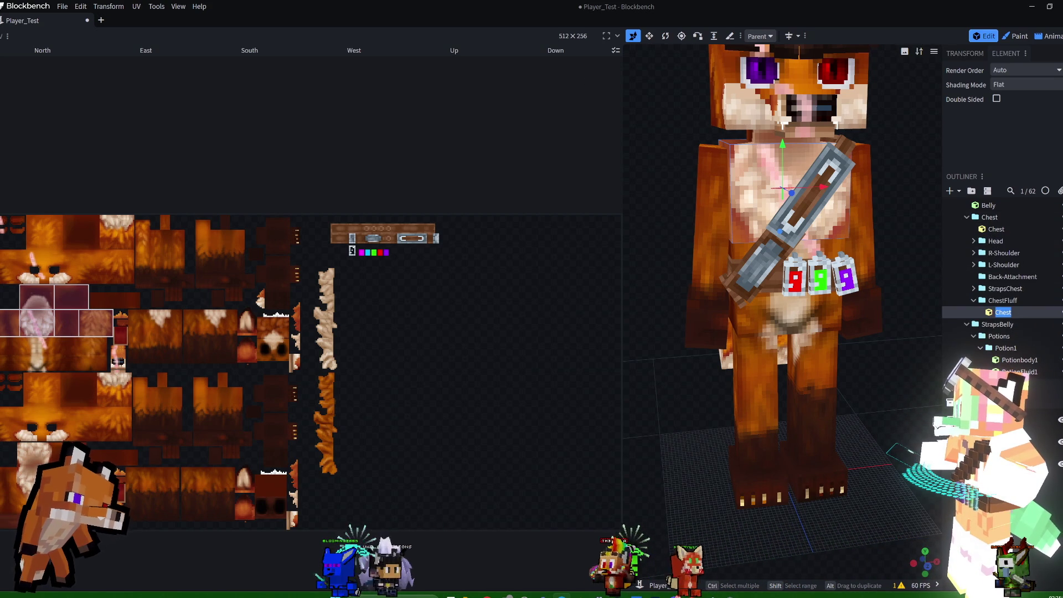
key("Return")
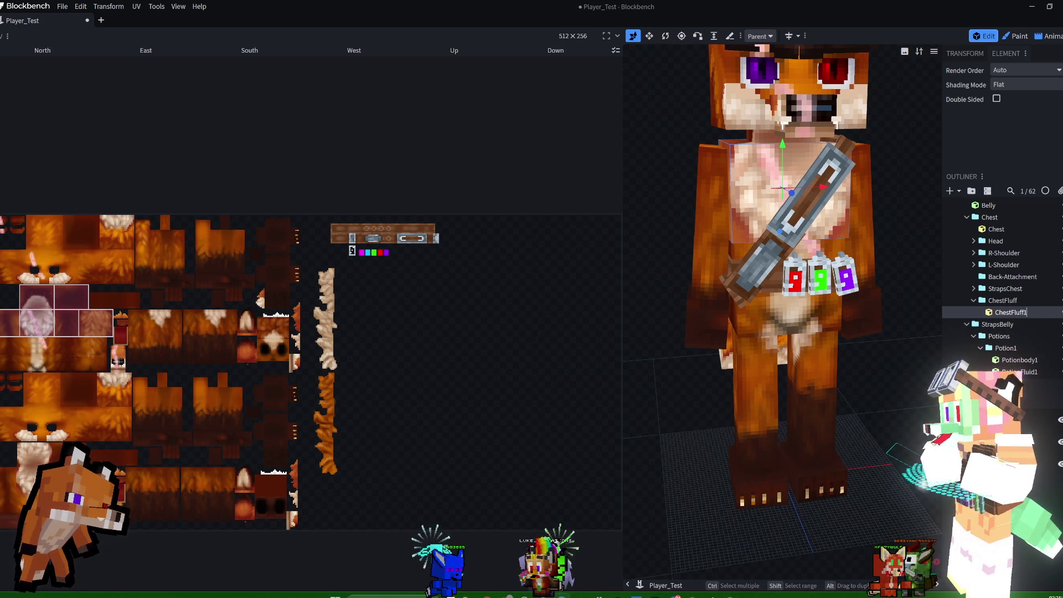
key("ctrl+s")
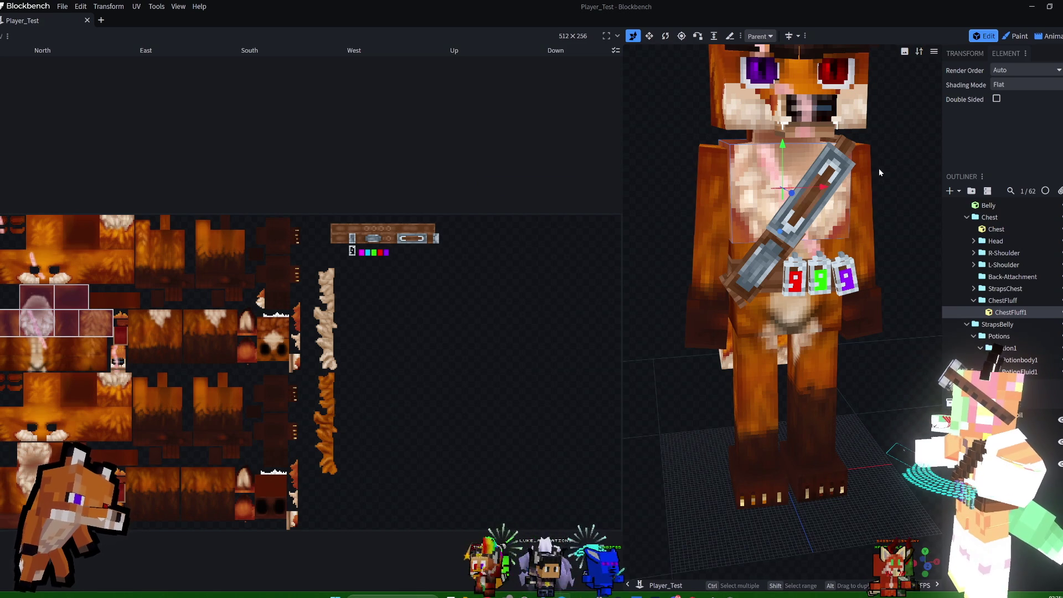
- Flatten ChestFluff1 to a Size Z of 1 unit
left_click_drag(879, 169, 919, 180)
mouse_move(816, 210)
left_mouse_down()
mouse_move(859, 226)
mouse_move(820, 208)
left_mouse_up()
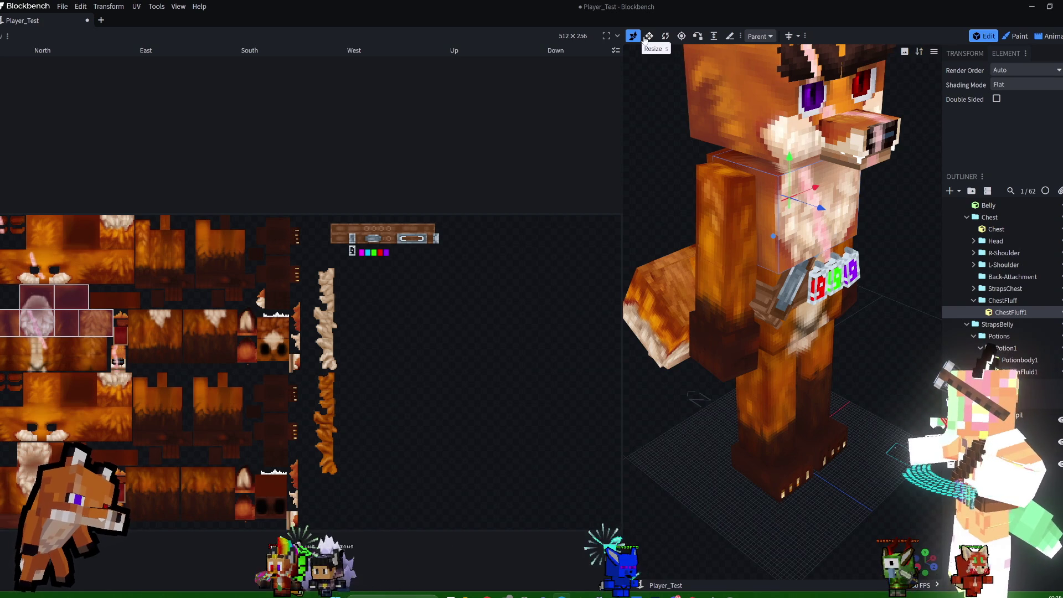
left_click_drag(824, 211, 897, 244)
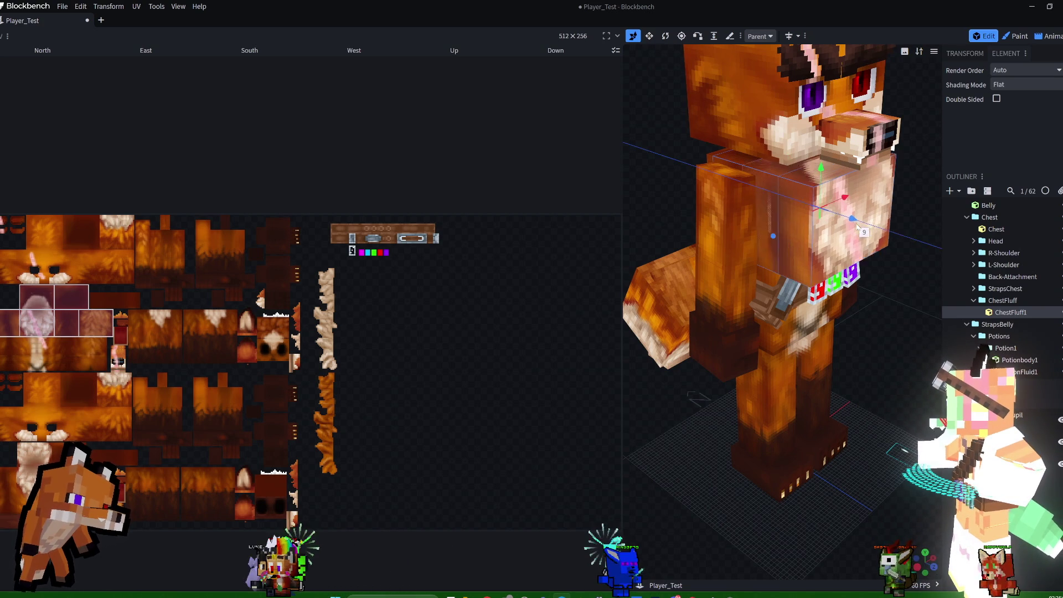
left_click(971, 55)
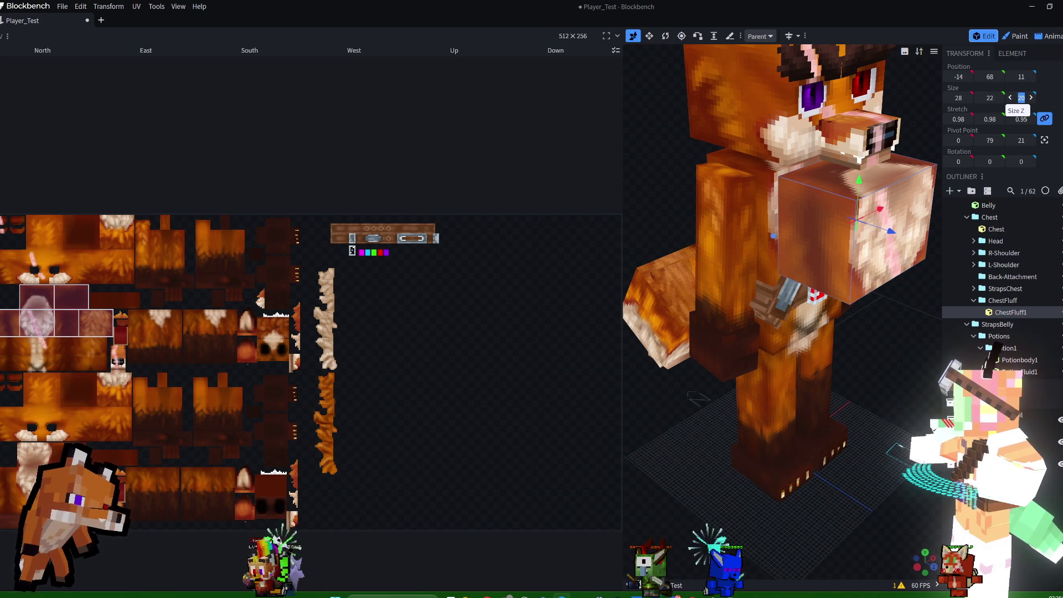
type("1")
key("Return")
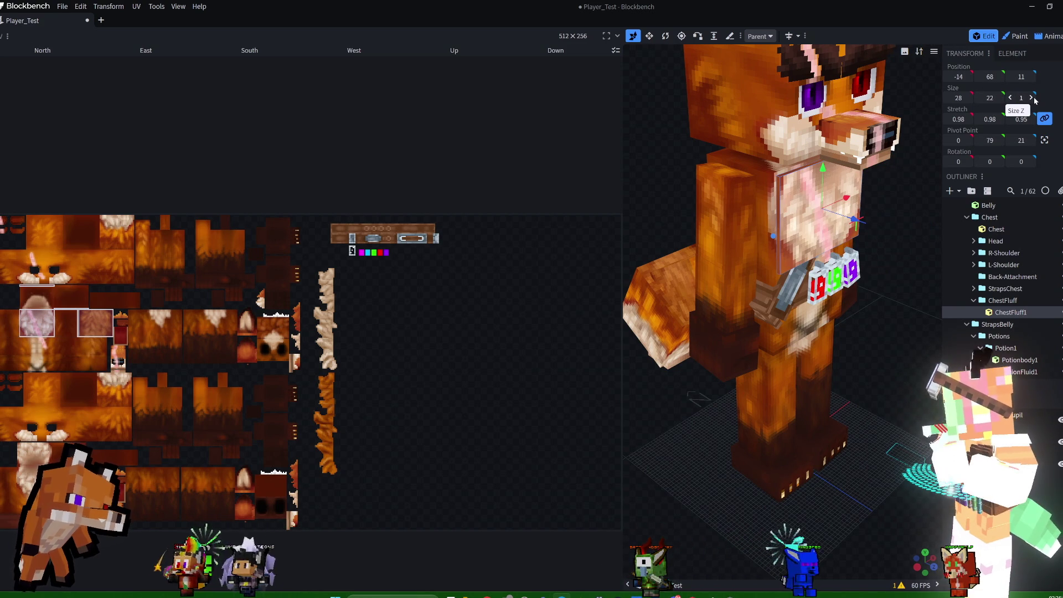
- Move ChestFluff1 forward to position Z 15 on the fox's chest
mouse_move(854, 220)
left_mouse_down()
mouse_move(869, 225)
mouse_move(929, 195)
left_mouse_up()
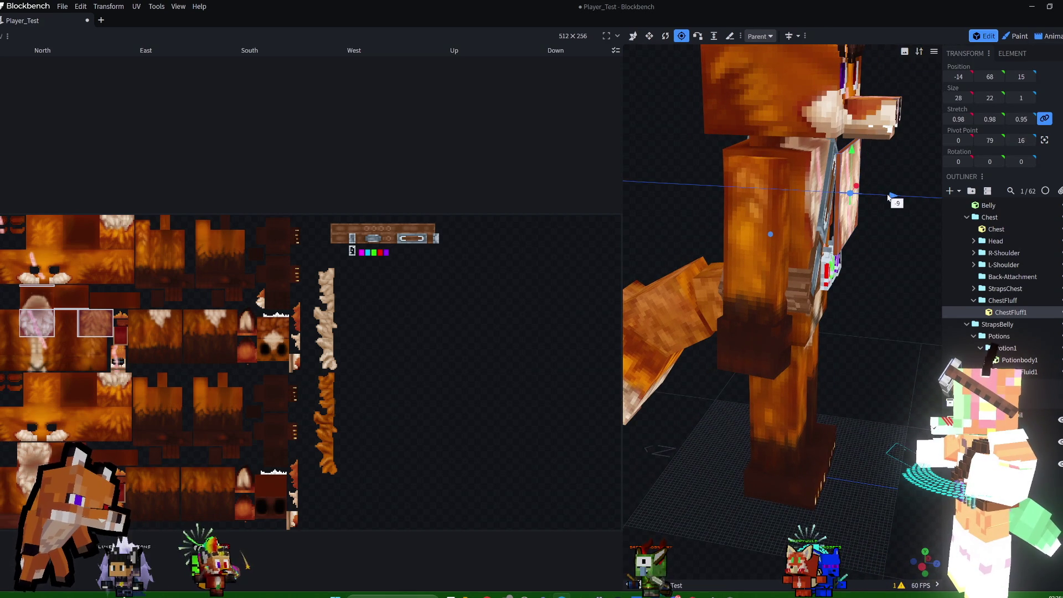
mouse_move(884, 197)
left_mouse_down()
mouse_move(860, 236)
mouse_move(844, 155)
left_mouse_up()
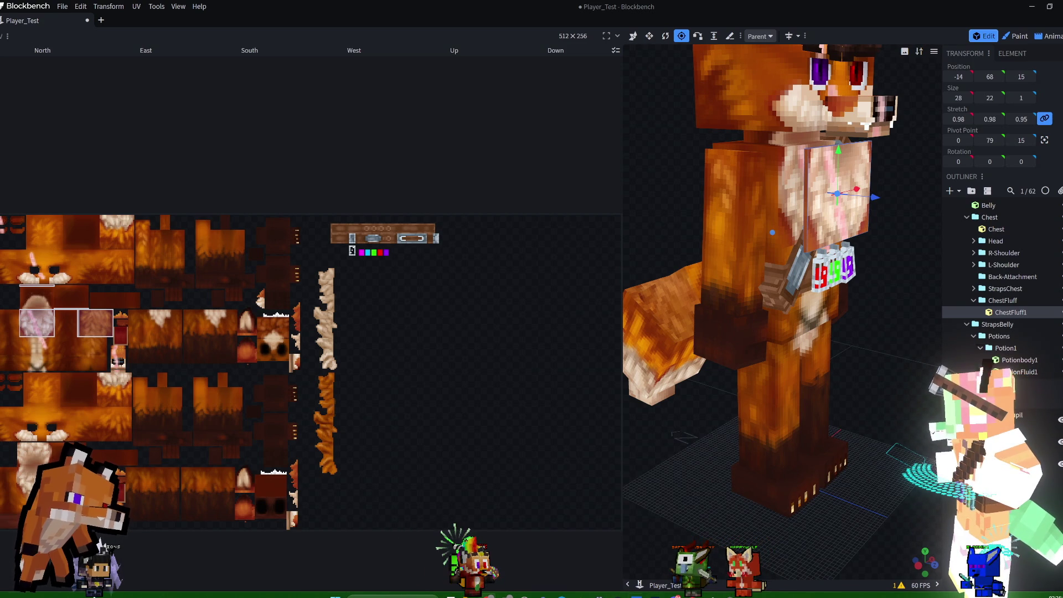
key("alt+Tab")
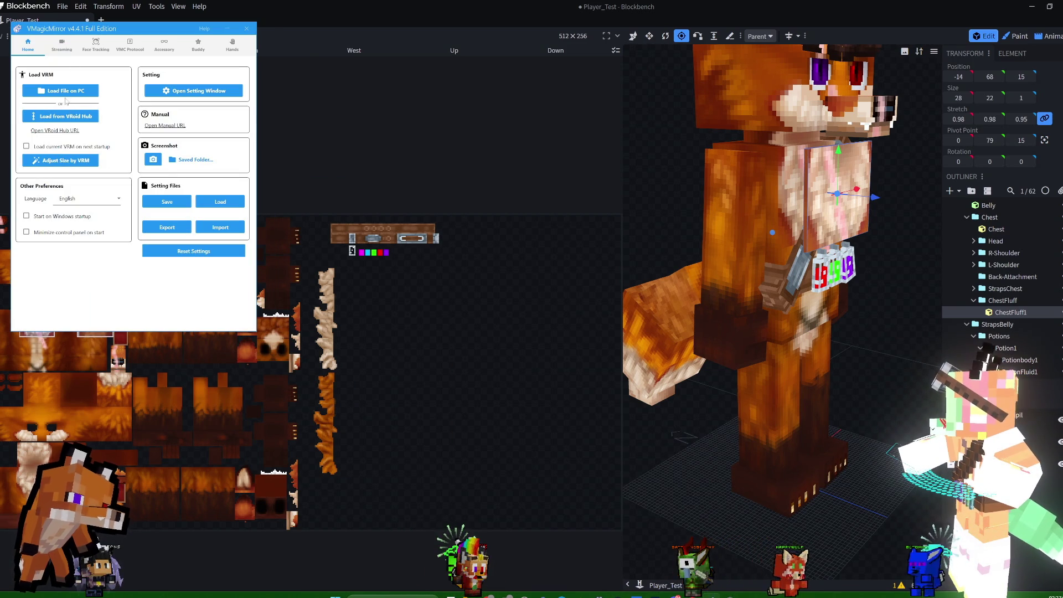
- Load a different .vrm avatar file in VMagicMirror and accept its license
left_click(64, 90)
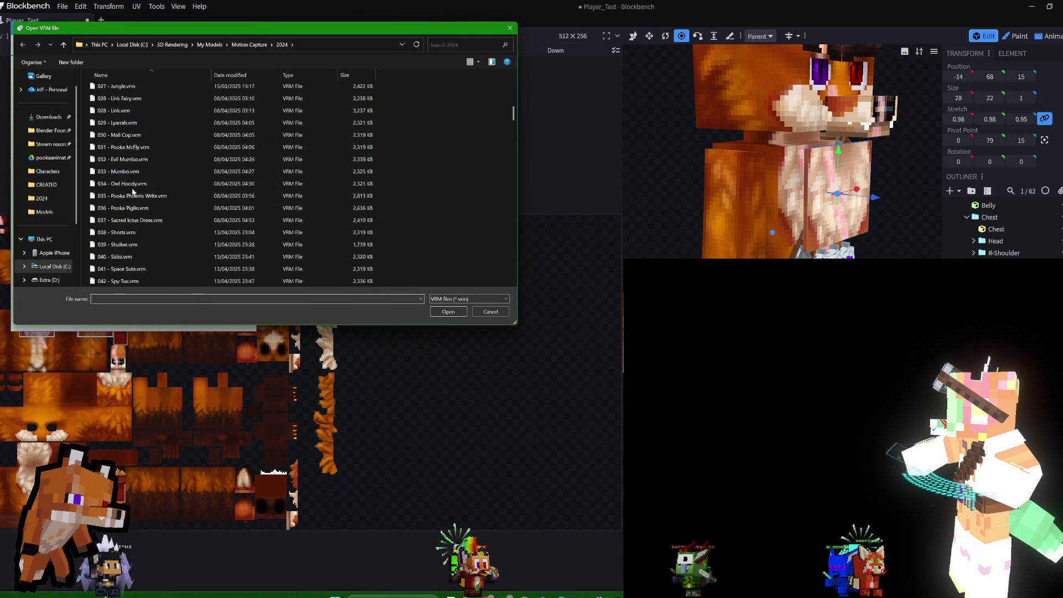
scroll(133, 192, "down", 8)
scroll(133, 191, "down", 8)
scroll(133, 190, "down", 8)
scroll(133, 189, "down", 8)
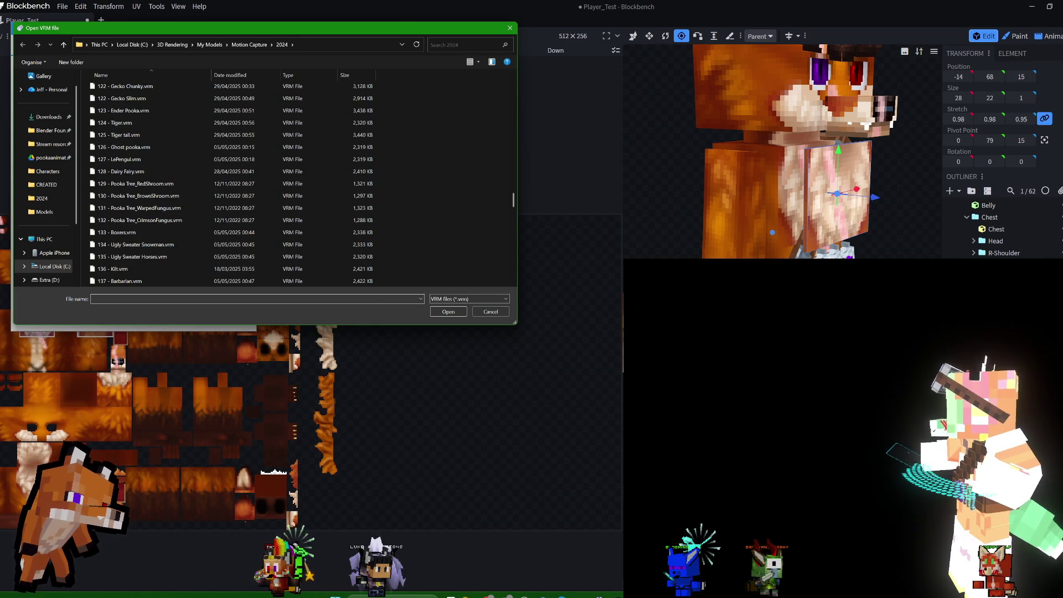
double_click(139, 159)
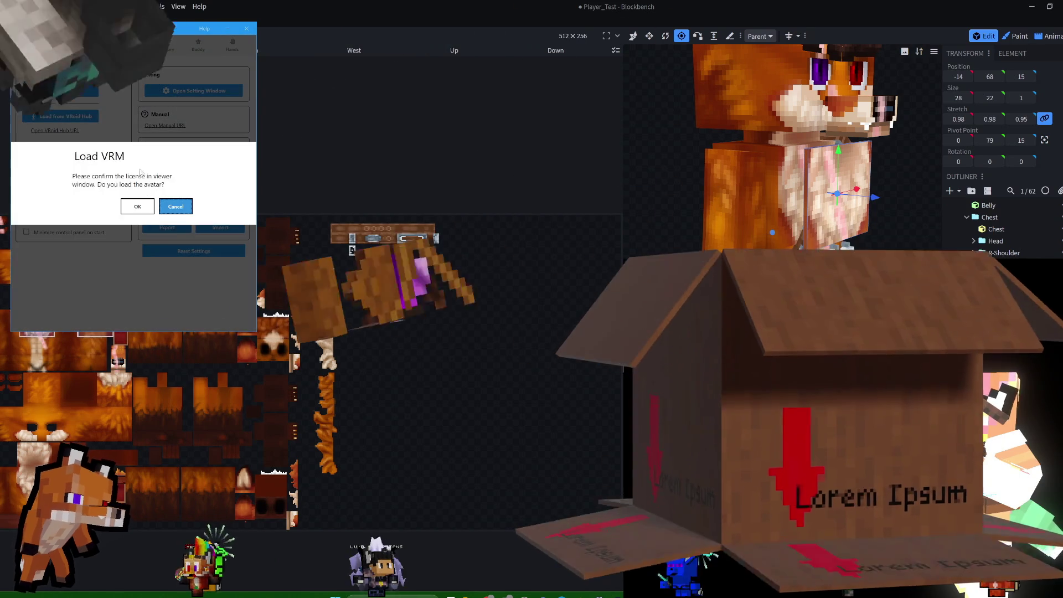
left_click(137, 206)
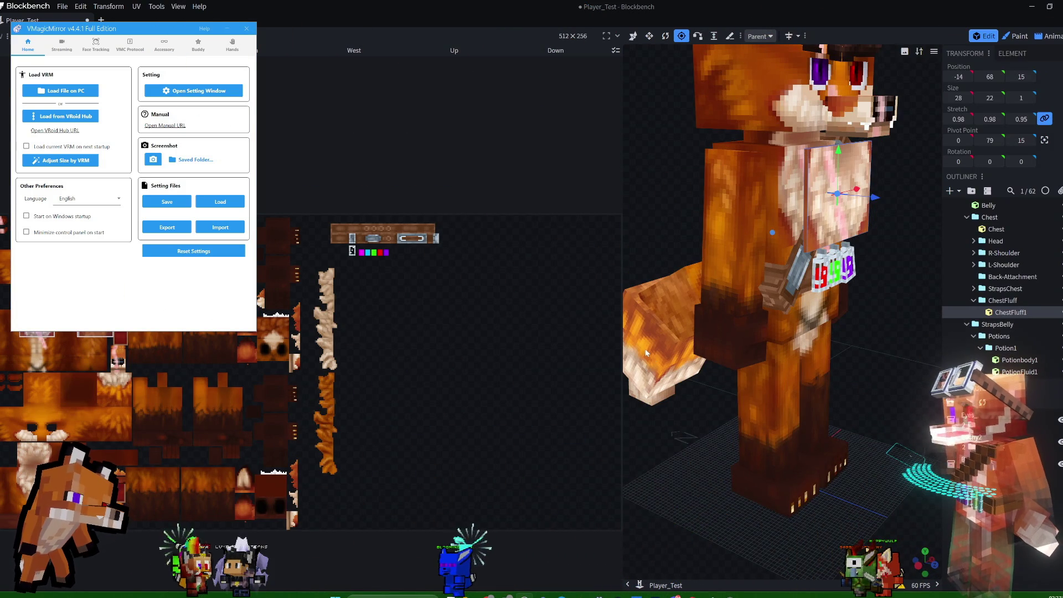
- Adjust the Bloom Intensity slider in the Effects settings
left_click(186, 95)
left_click(24, 160)
scroll(236, 200, "down", 2)
scroll(236, 201, "down", 3)
scroll(236, 201, "down", 3)
scroll(236, 200, "up", 1)
scroll(236, 200, "down", 1)
scroll(236, 200, "down", 3)
scroll(236, 200, "down", 1)
scroll(236, 201, "down", 1)
left_click_drag(115, 171, 105, 171)
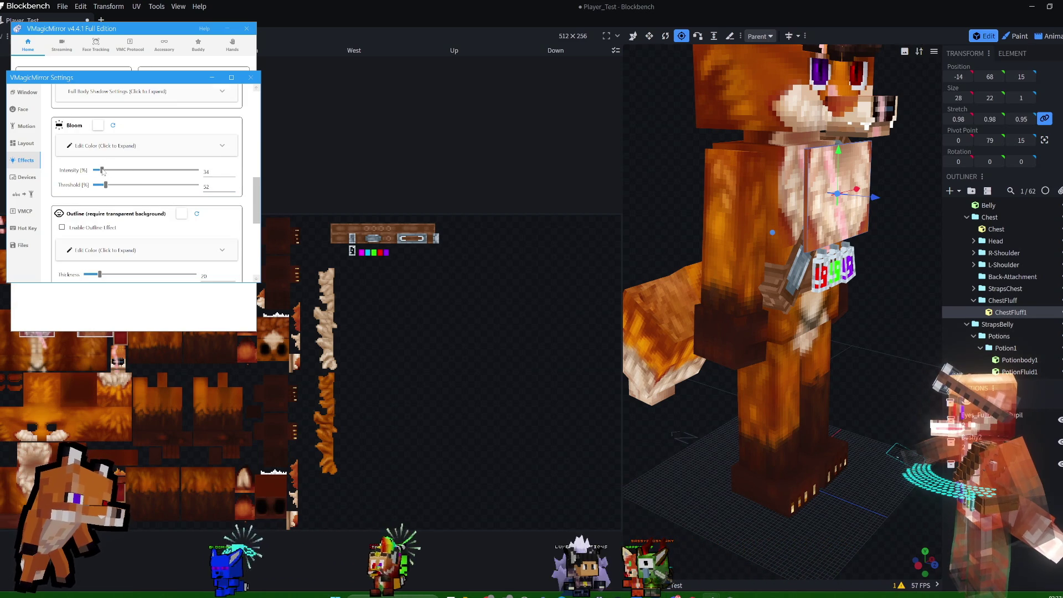
left_click_drag(101, 172, 110, 174)
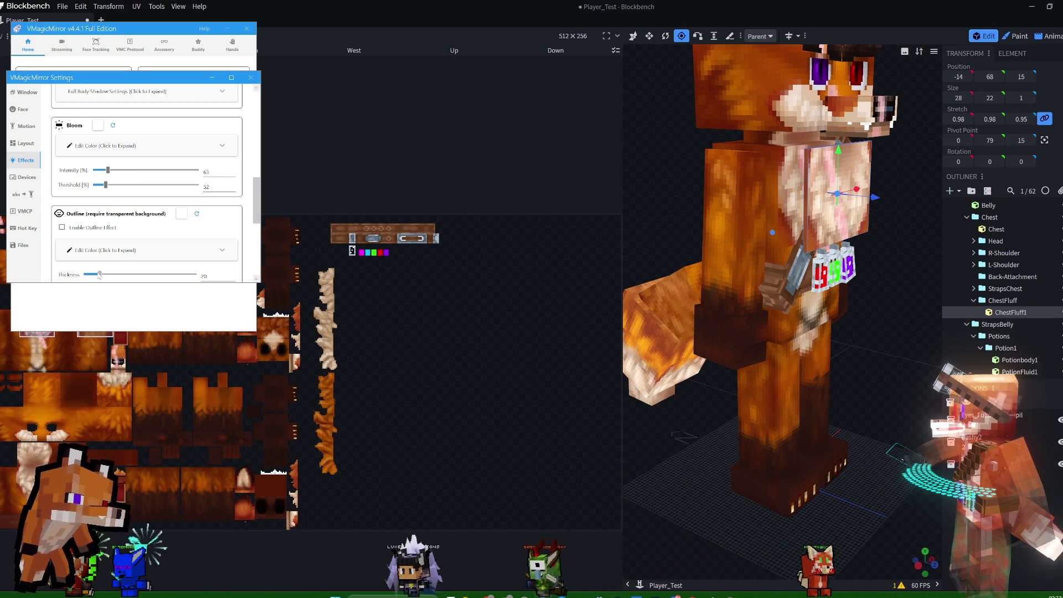
- Close the VMagicMirror settings window and control panel to return to Blockbench
left_click_drag(257, 216, 258, 233)
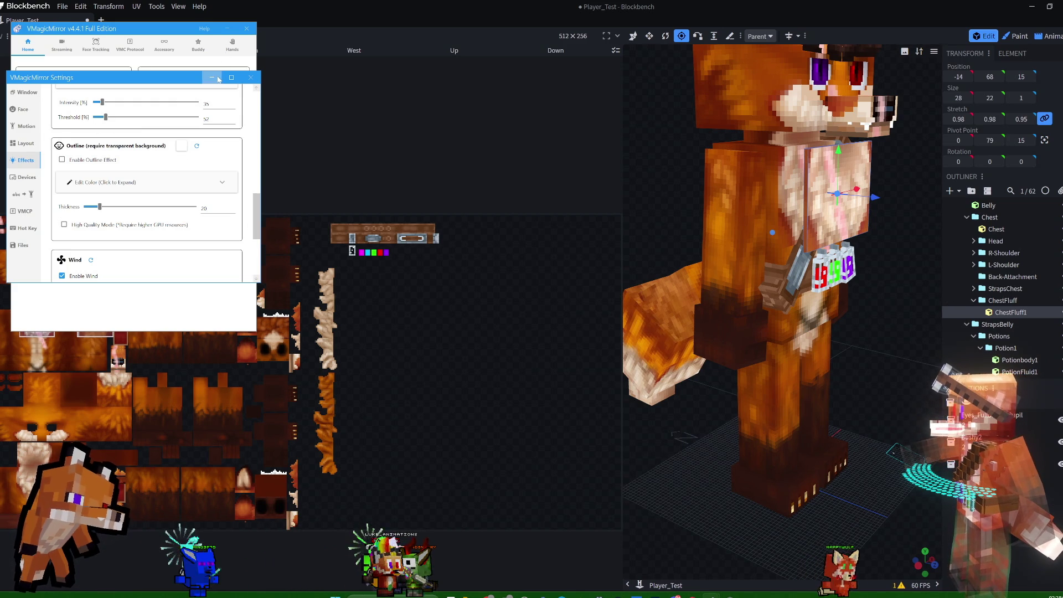
left_click(250, 78)
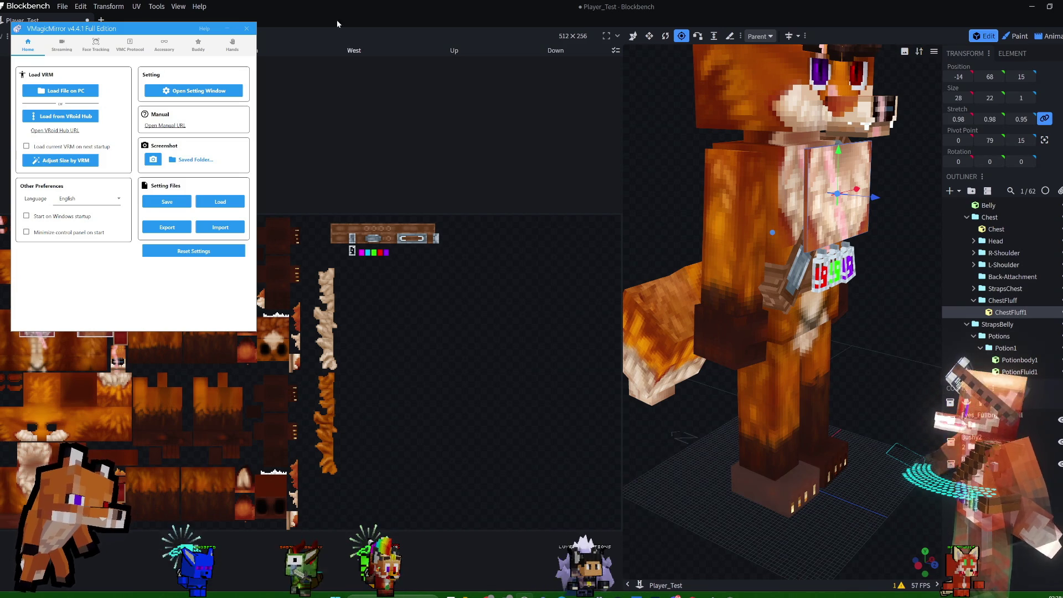
left_click(392, 4)
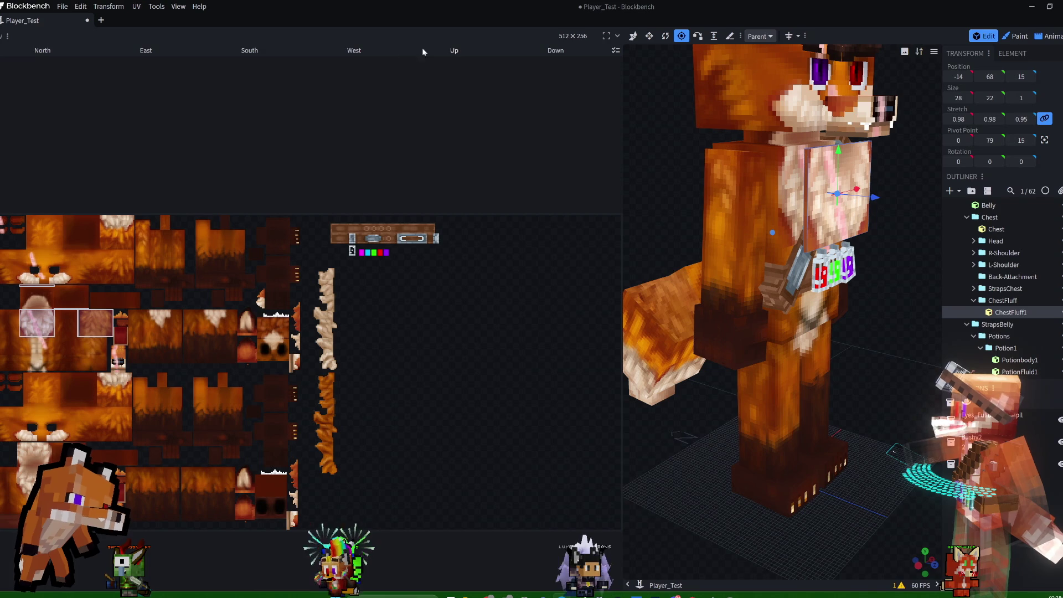
- Remove the UV mapping from ChestFluff1's Down, West and East faces
mouse_move(910, 211)
left_mouse_down()
mouse_move(929, 160)
mouse_move(902, 202)
left_mouse_up()
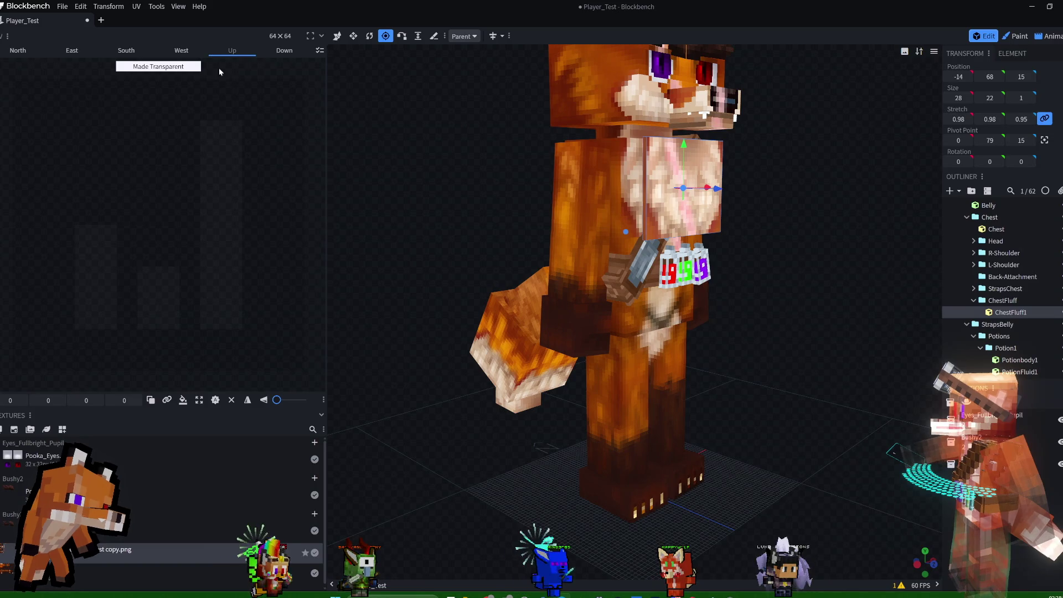
left_click(284, 50)
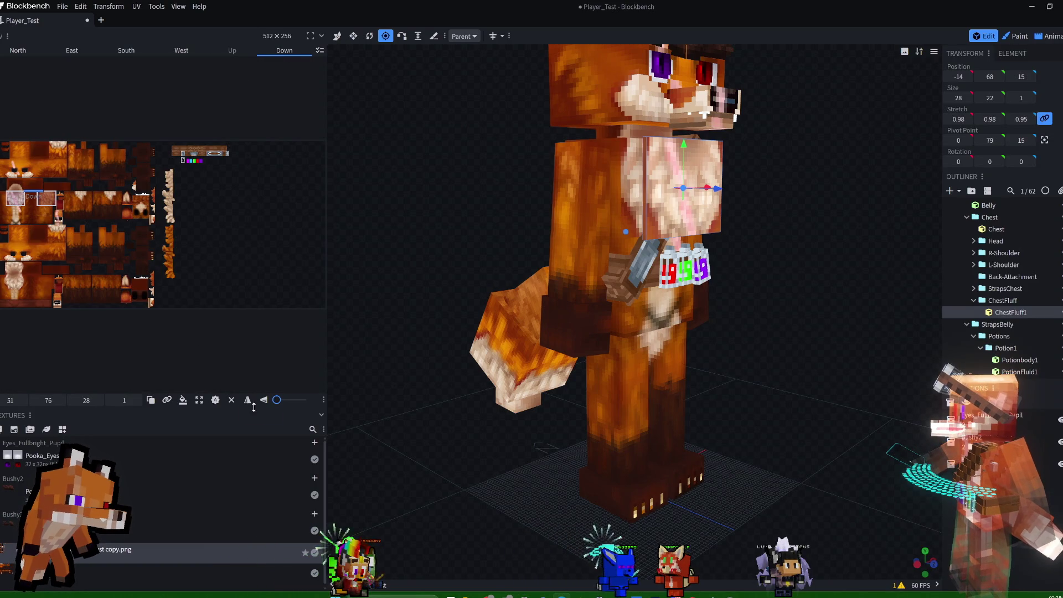
left_click(174, 51)
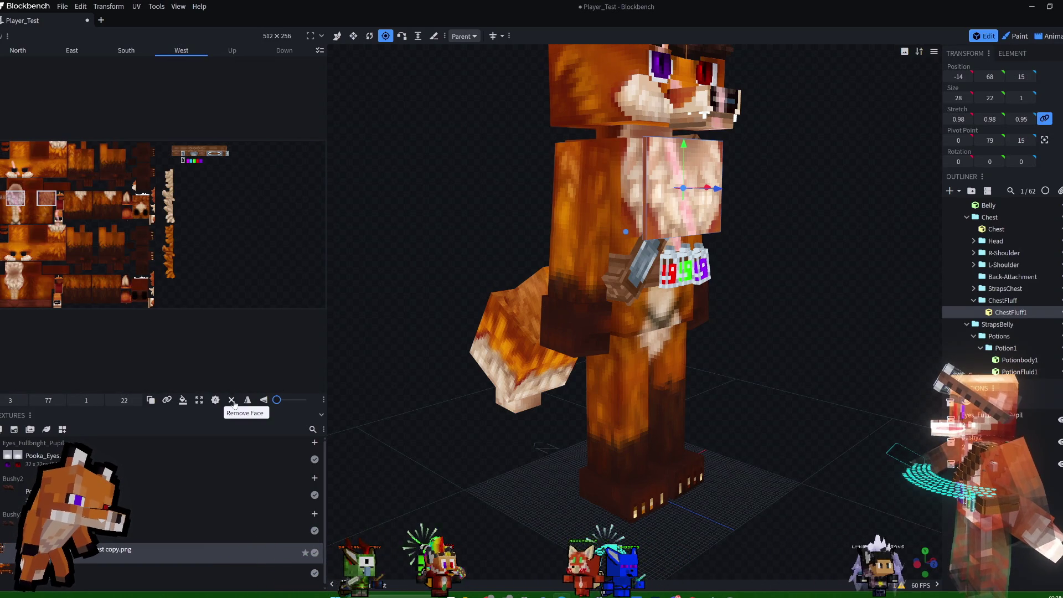
left_click(124, 51)
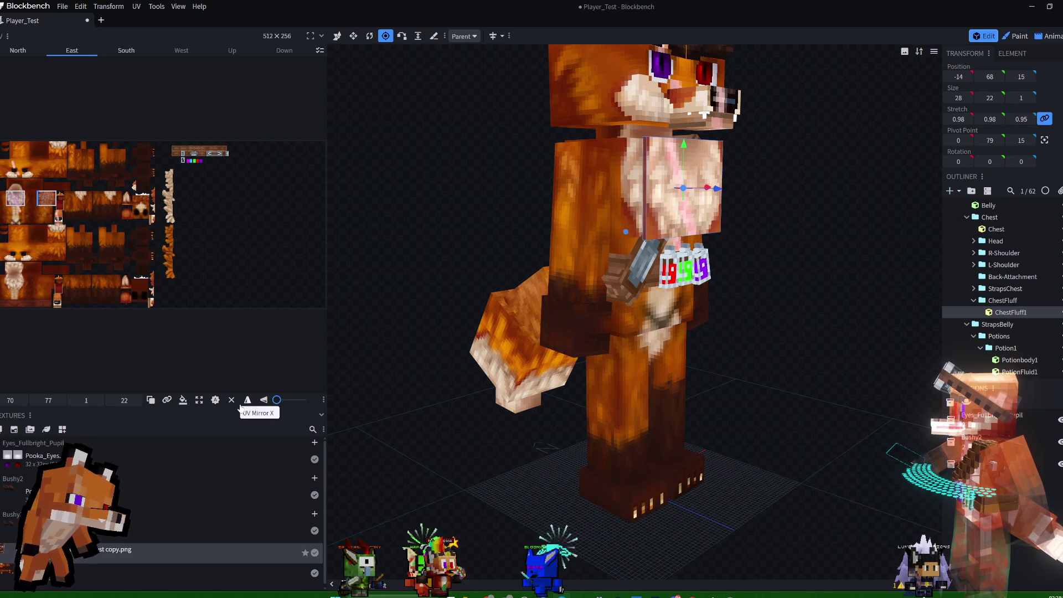
left_click(231, 400)
mouse_move(690, 196)
left_mouse_down()
mouse_move(772, 202)
mouse_move(735, 209)
left_mouse_up()
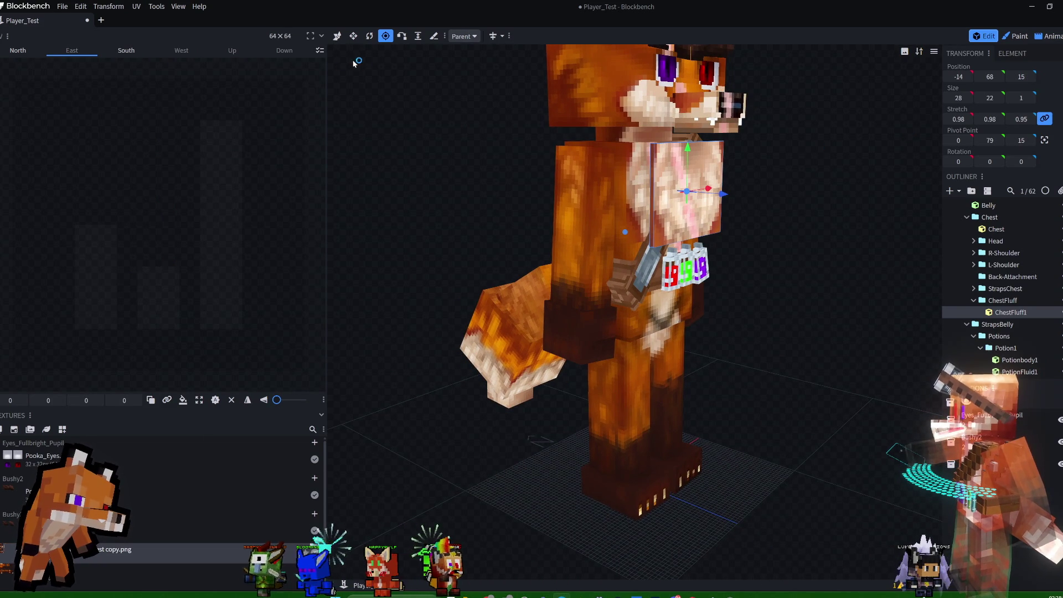
left_click(354, 37)
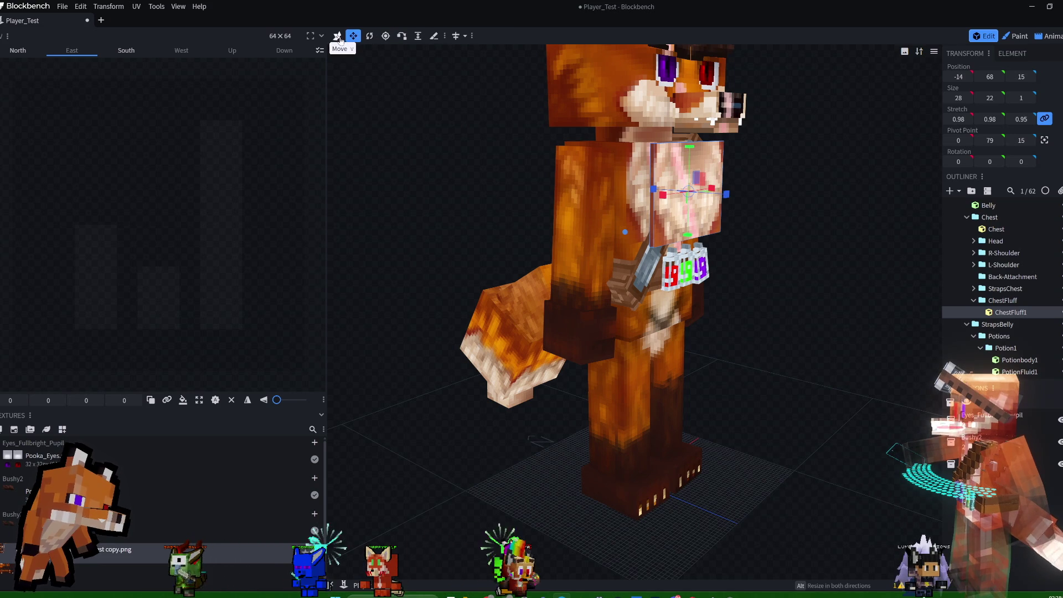
- Shrink ChestFluff1 to 12 units tall at Y 73 and rotate its South face UV 90°
left_click(125, 51)
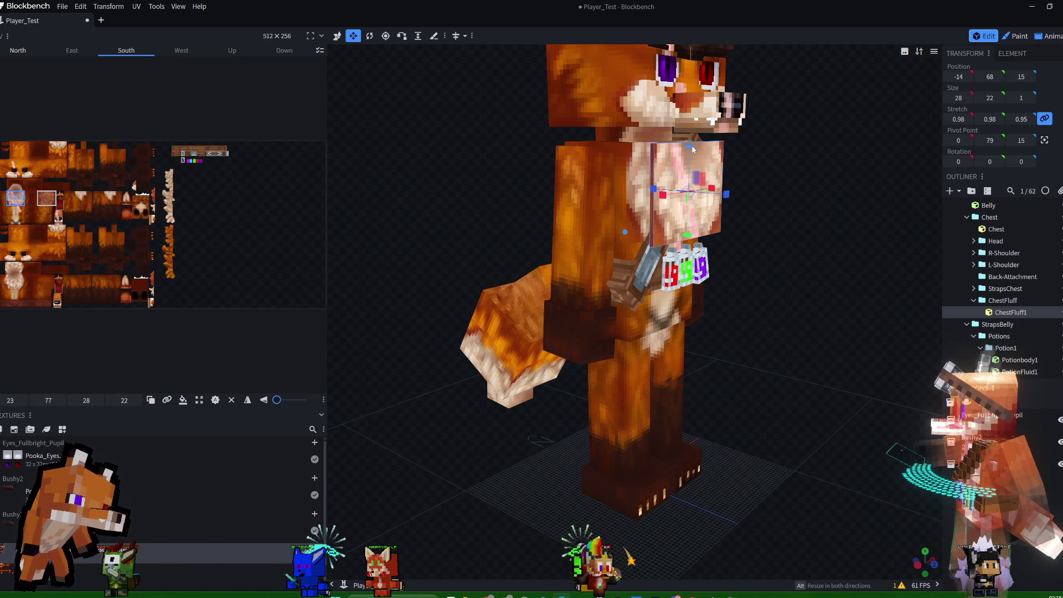
left_click_drag(690, 146, 691, 174)
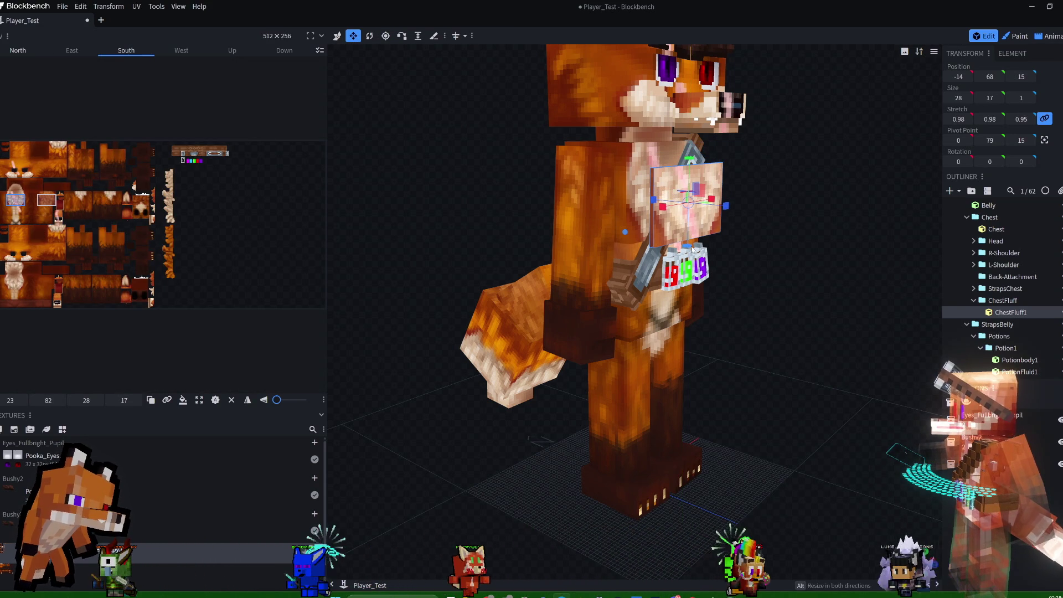
left_click_drag(688, 249, 687, 234)
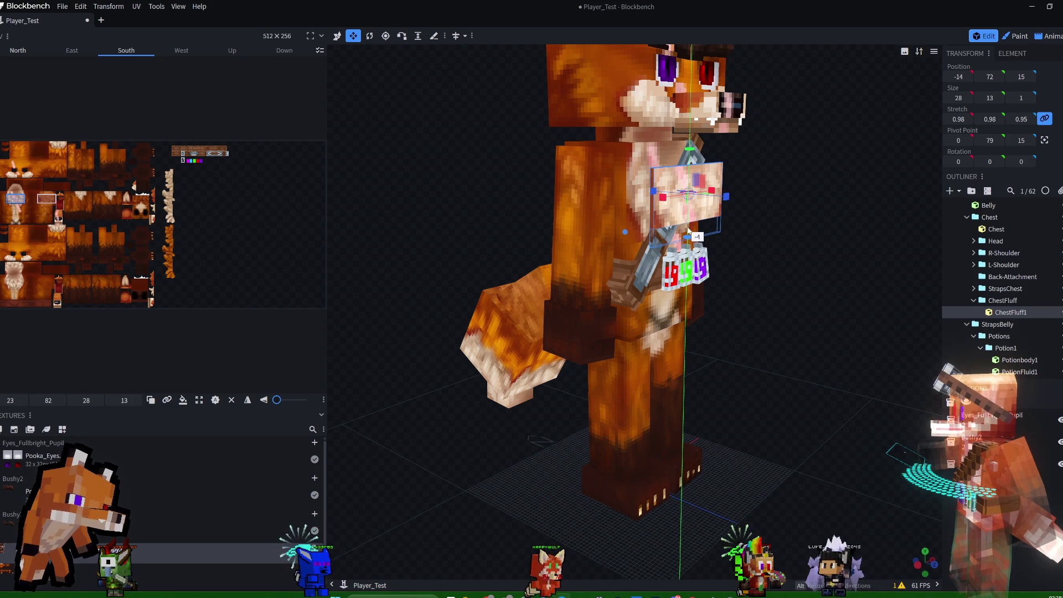
left_click_drag(772, 164, 813, 152)
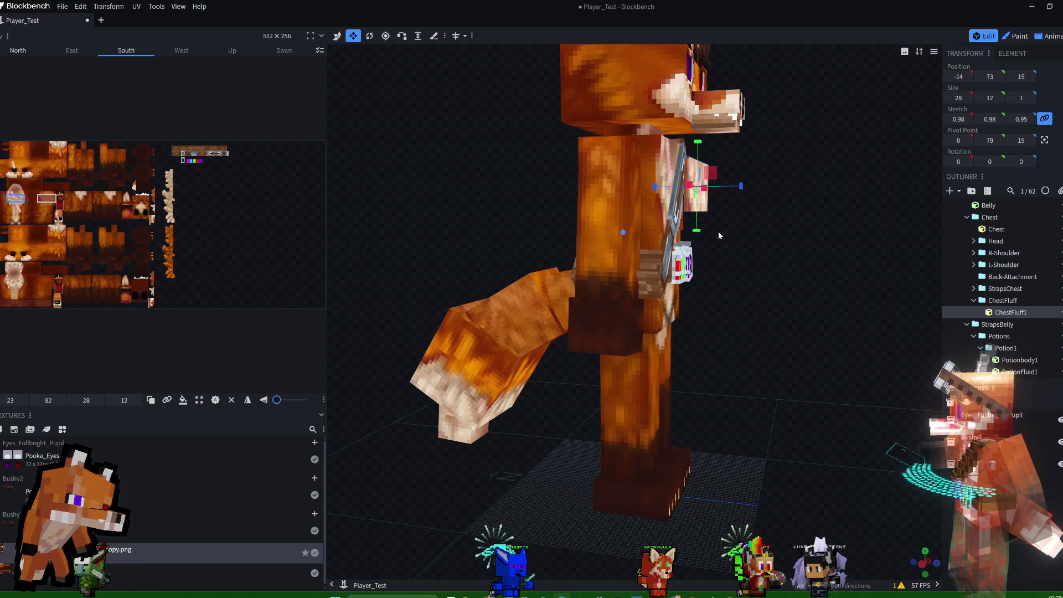
left_click_drag(715, 232, 802, 251)
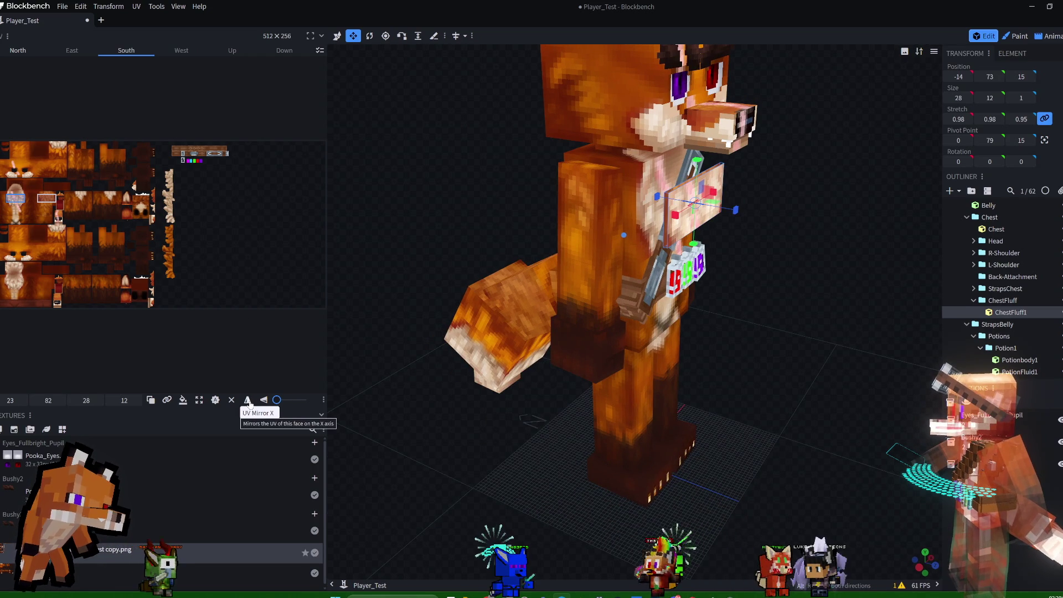
left_click_drag(277, 399, 284, 400)
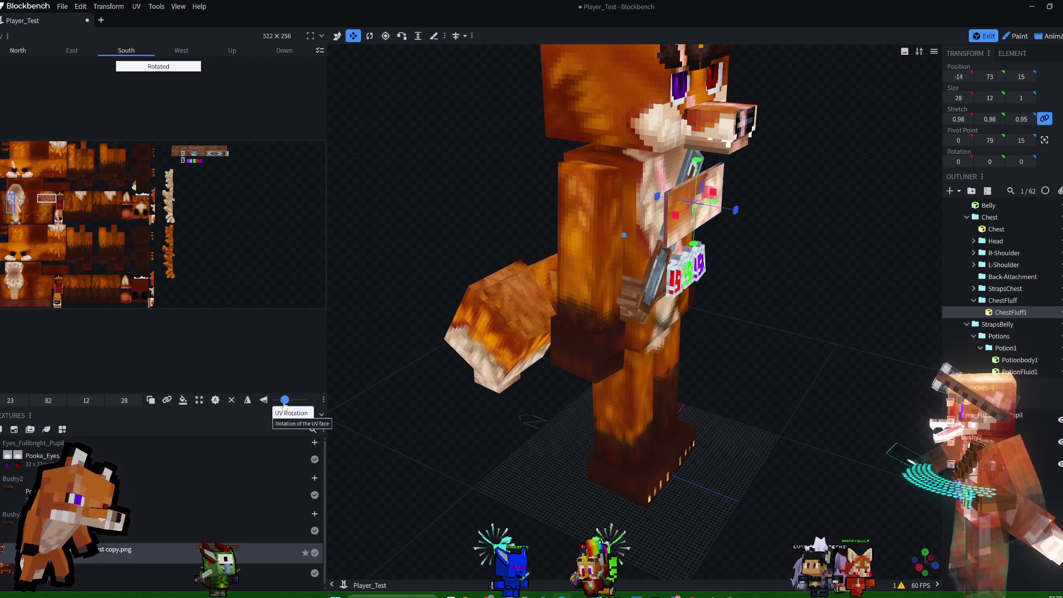
- Rotate the North face UV 90° and place the South face mapping over the fur
left_click(44, 199)
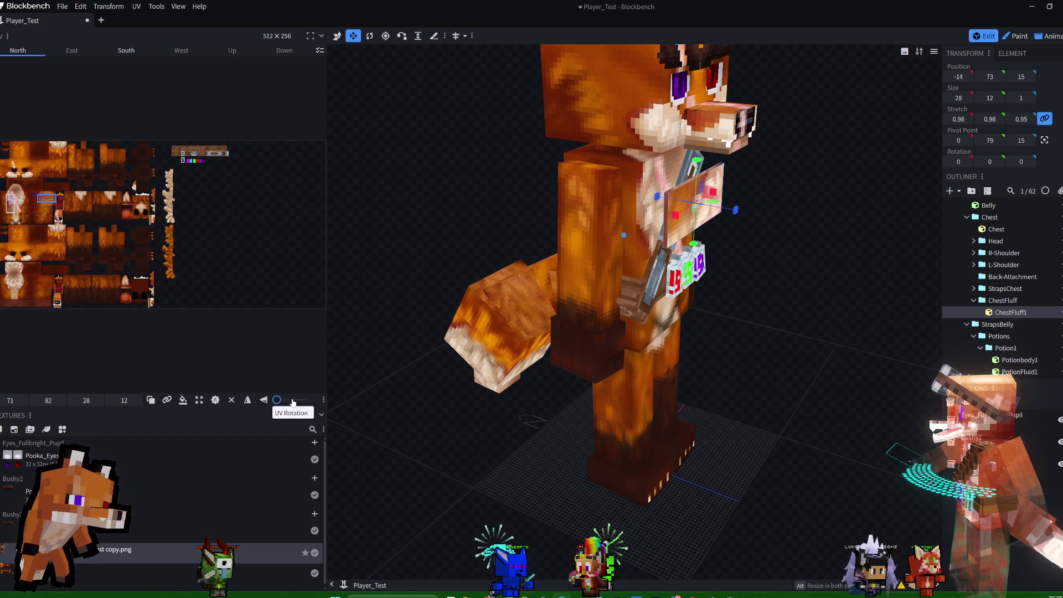
left_click_drag(276, 400, 285, 400)
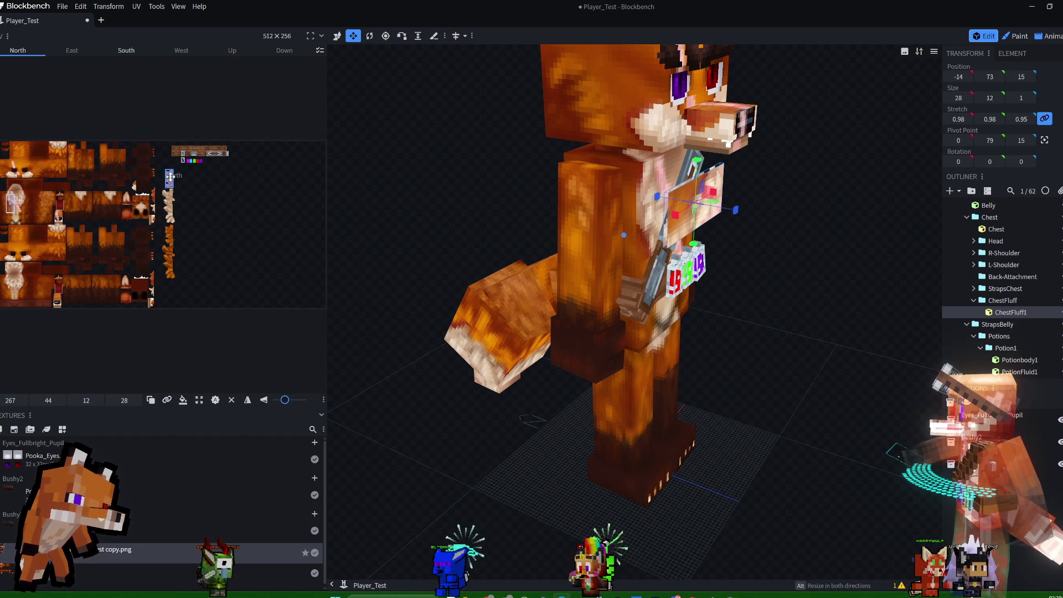
key("KP_1")
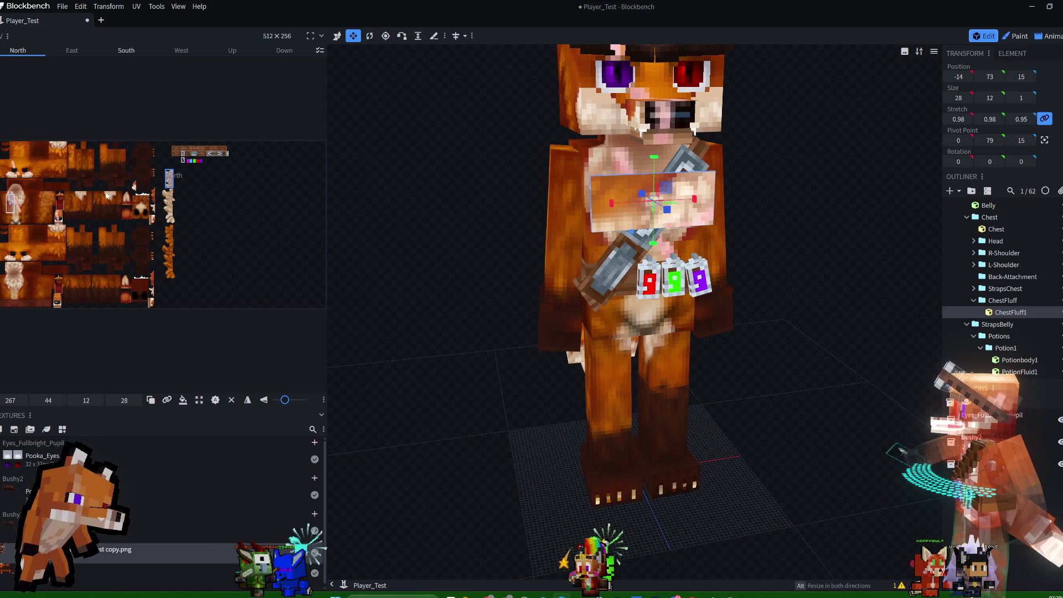
left_click(126, 50)
left_click_drag(169, 178, 169, 197)
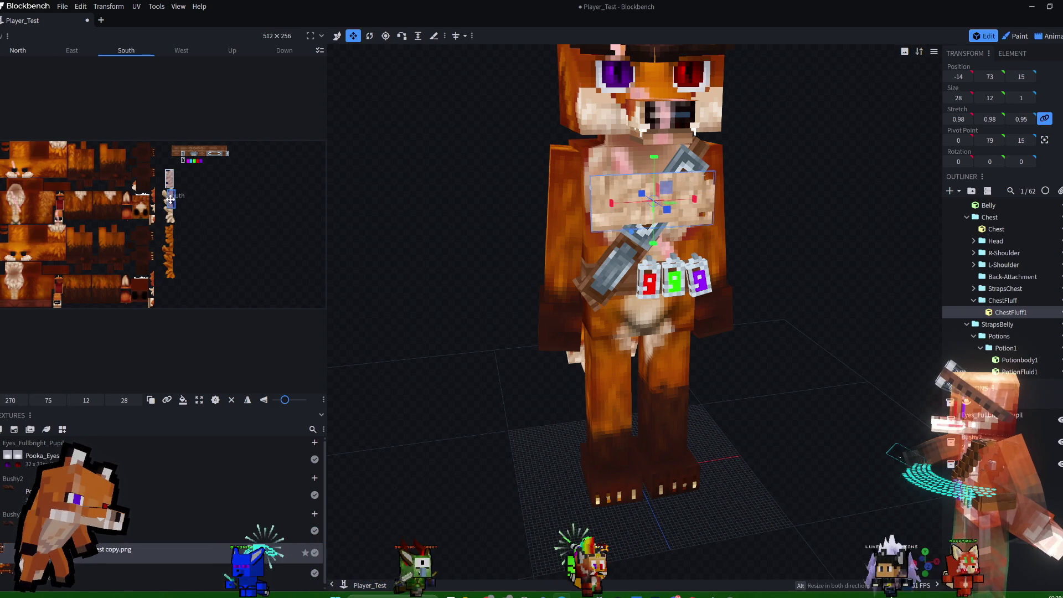
left_click_drag(169, 198, 172, 188)
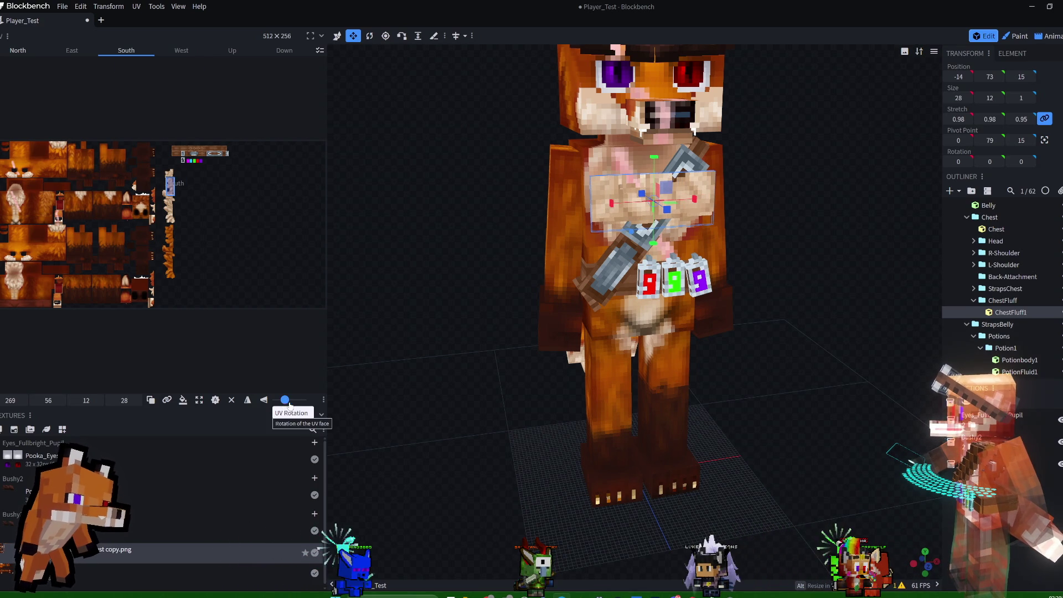
- Turn the South face texture a quarter turn and stretch the cube to 14 units tall
left_click_drag(288, 401, 302, 399)
key("ctrl+z")
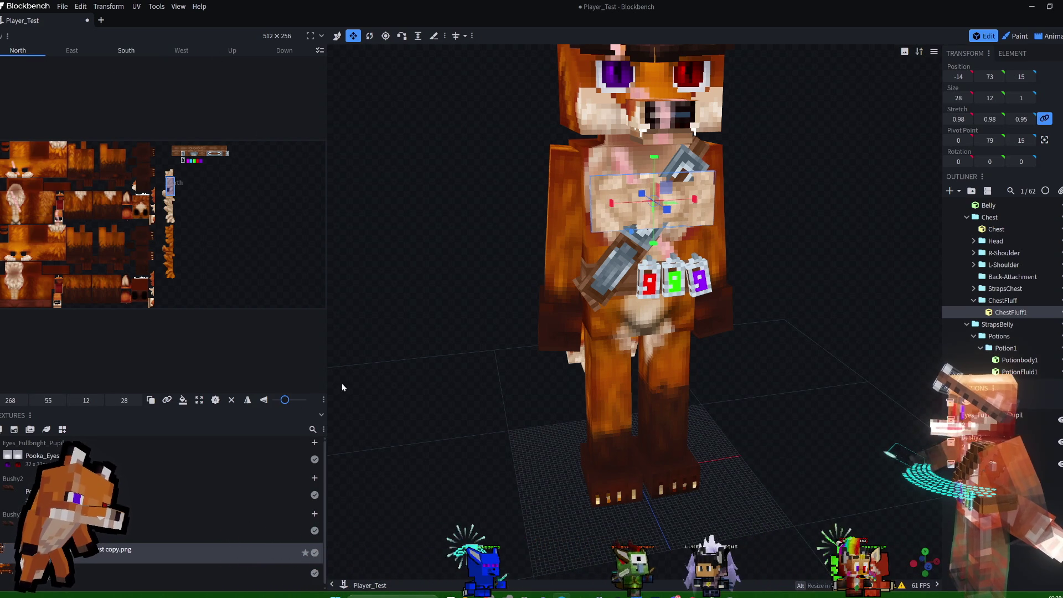
left_click(294, 400)
mouse_move(786, 211)
left_mouse_down()
mouse_move(781, 200)
mouse_move(764, 214)
mouse_move(813, 219)
left_mouse_up()
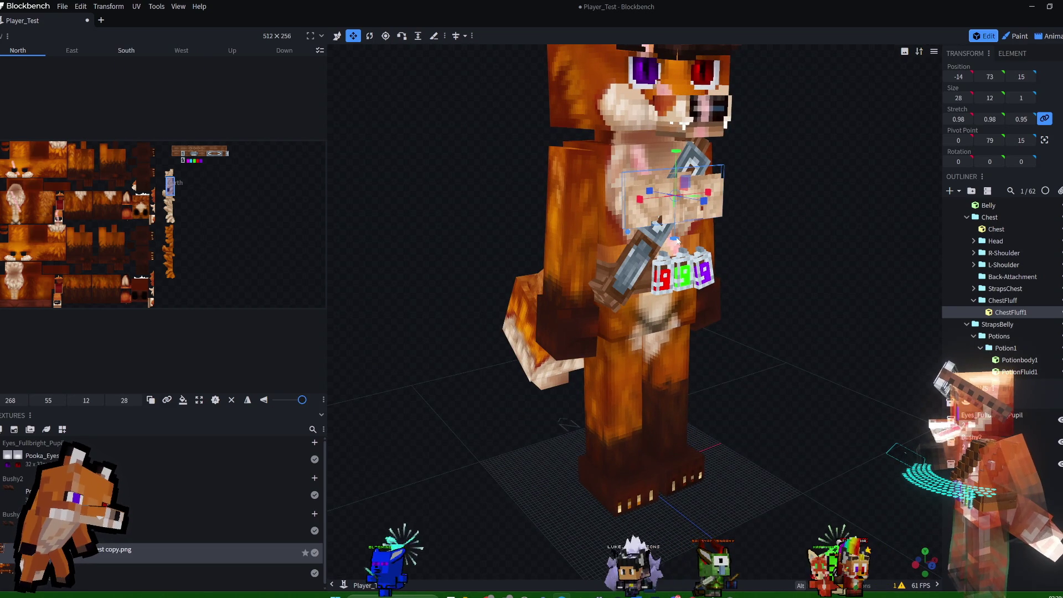
left_click_drag(675, 240, 678, 250)
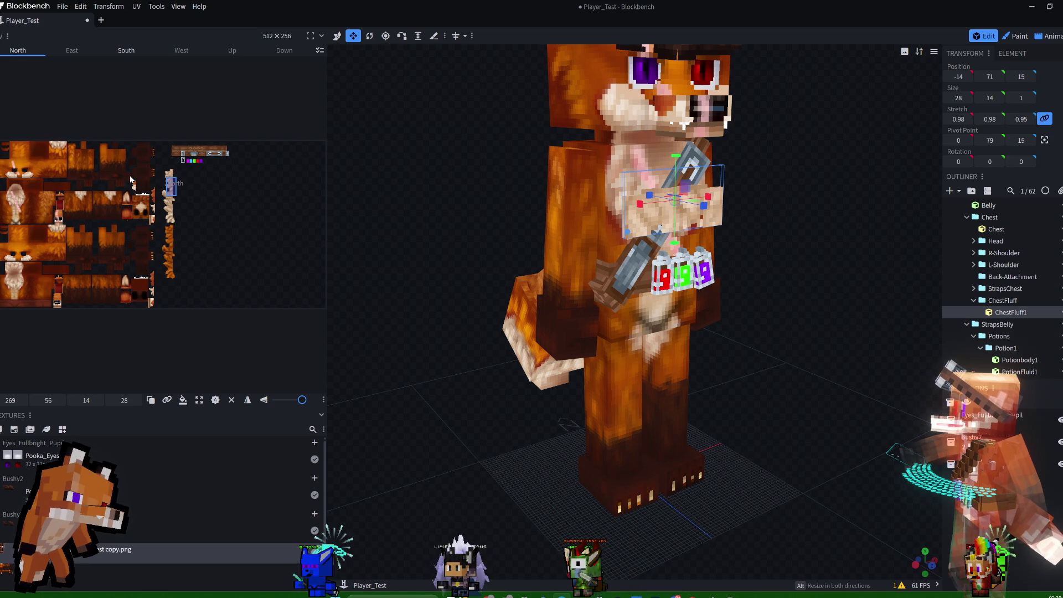
- Shift the South face UV over the pale fur, rotate it back and mirror it vertically
left_click_drag(171, 186, 170, 188)
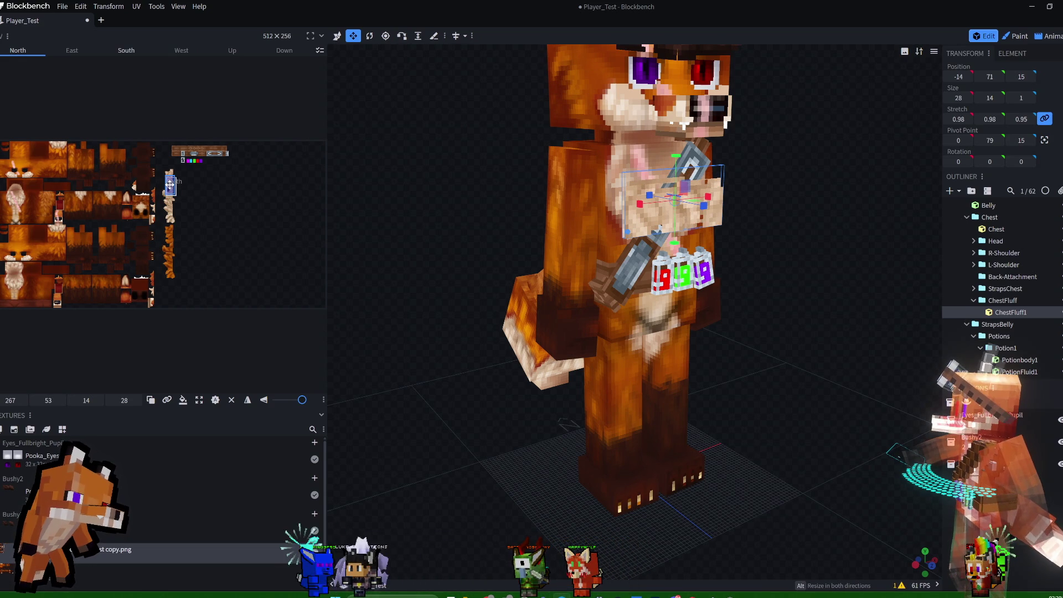
left_click_drag(170, 187, 170, 187)
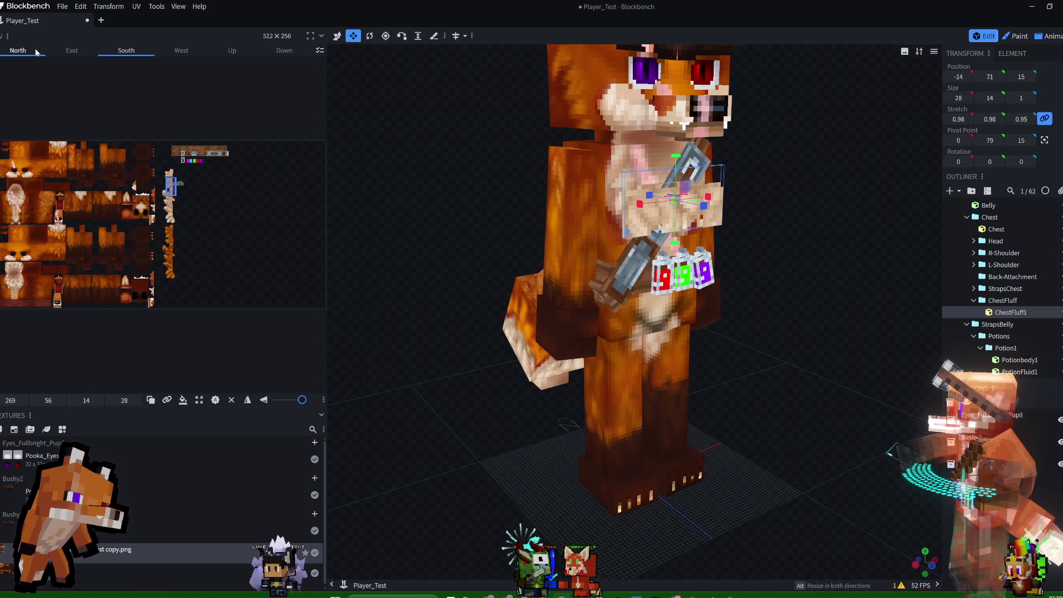
left_click_drag(171, 185, 169, 192)
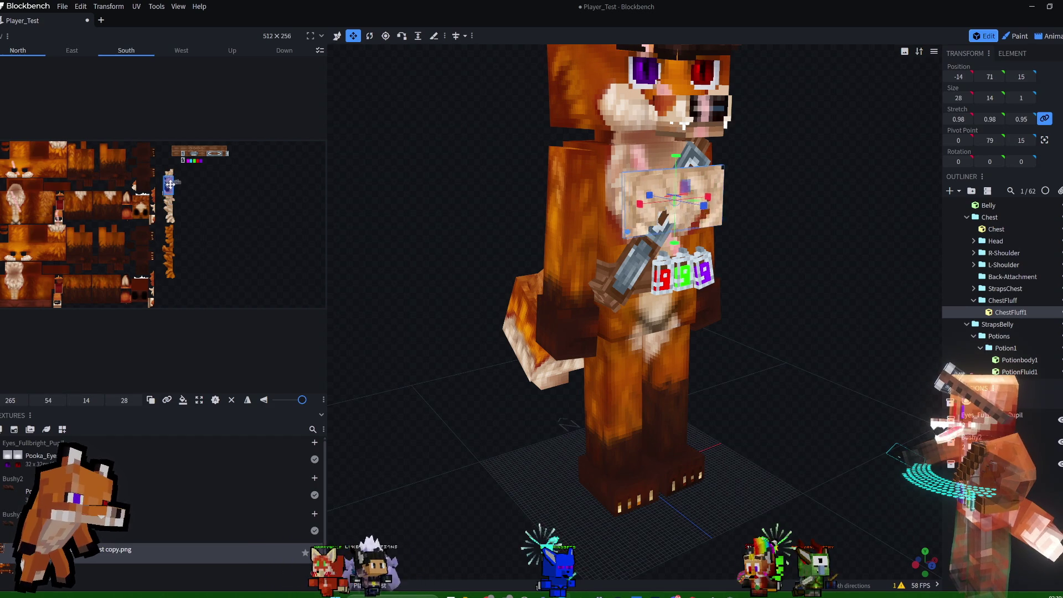
left_click_drag(170, 191, 170, 184)
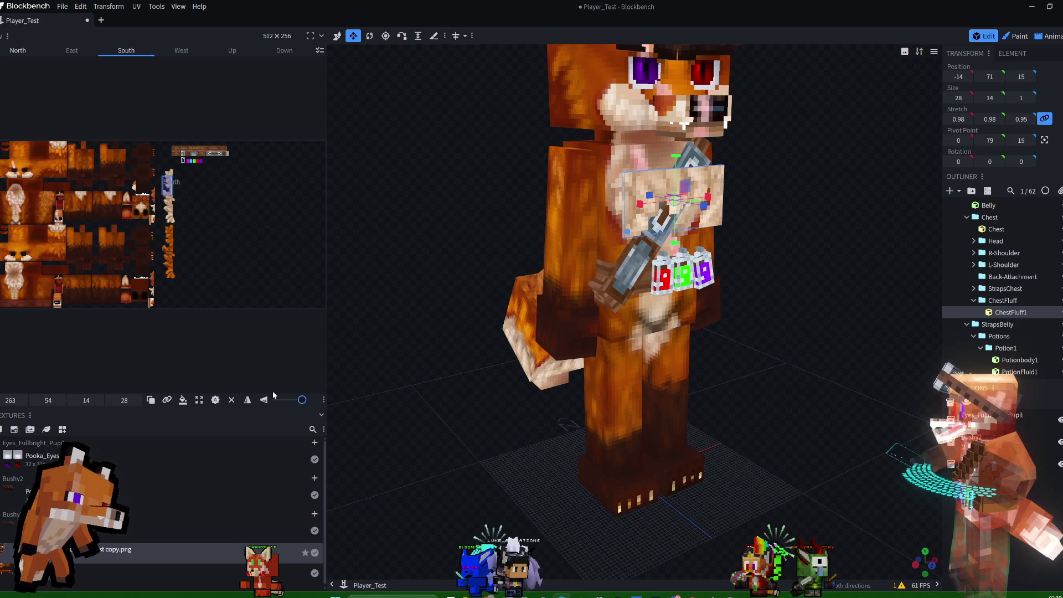
mouse_move(300, 403)
left_mouse_down()
mouse_move(286, 403)
mouse_move(302, 403)
left_mouse_up()
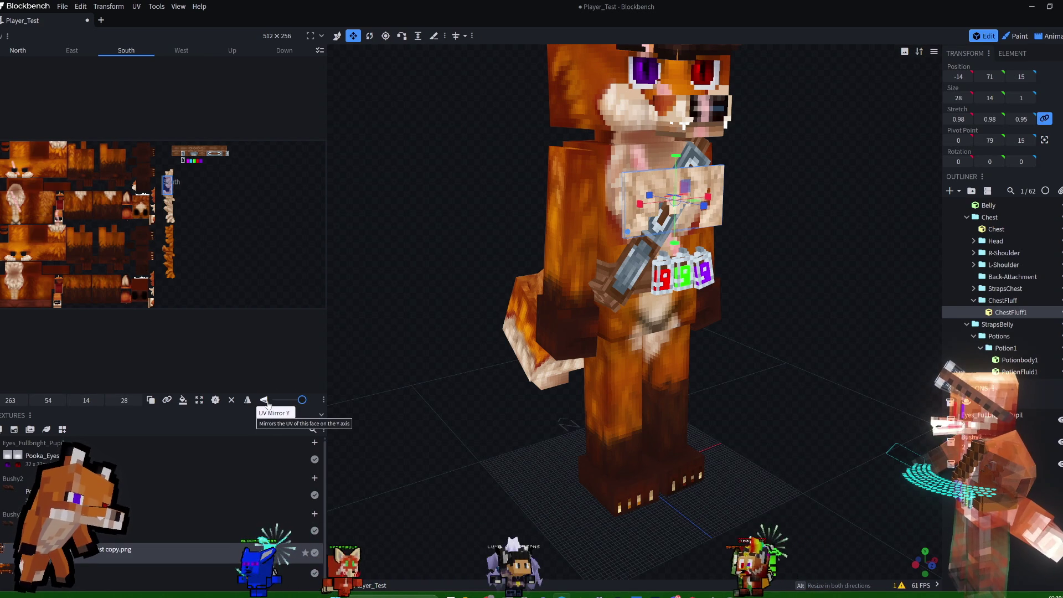
left_click(249, 402)
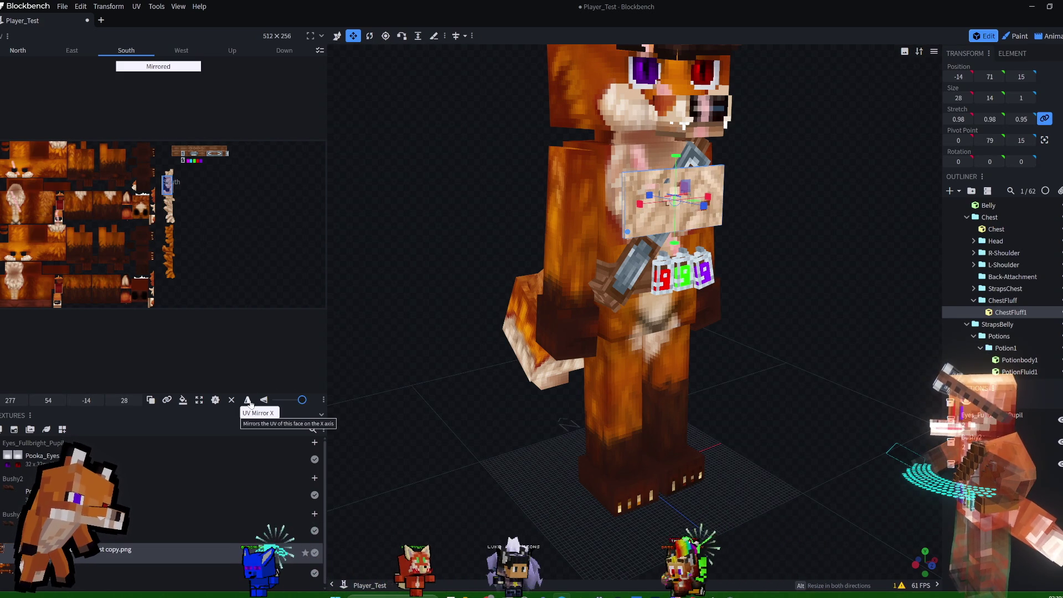
left_click(251, 403)
left_click(263, 401)
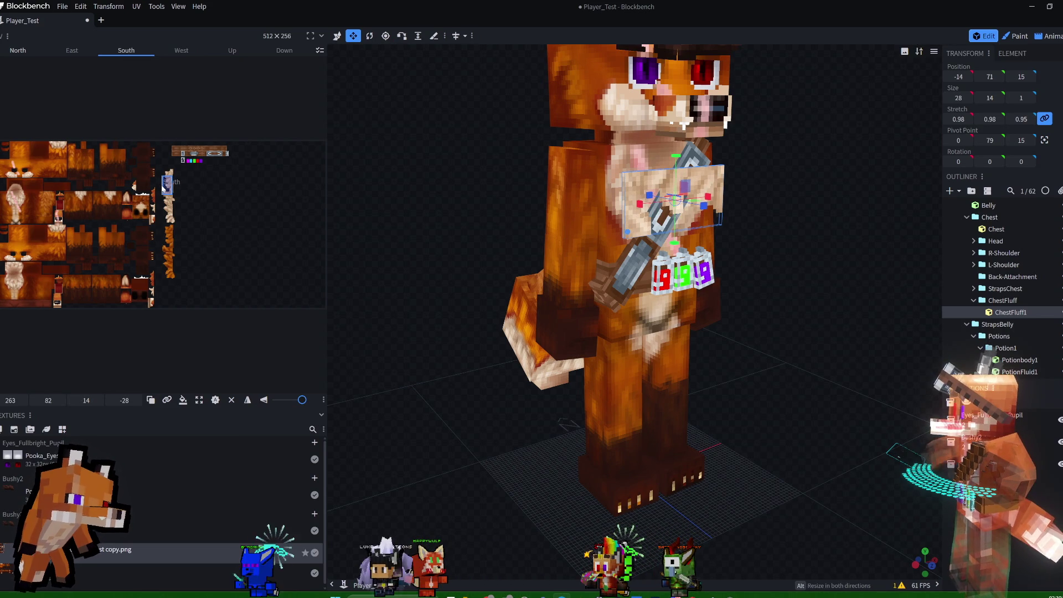
- Align the North and South face mappings together over the fur and widen the UV editor
left_click(18, 50, "ctrl")
left_click_drag(166, 188, 167, 188)
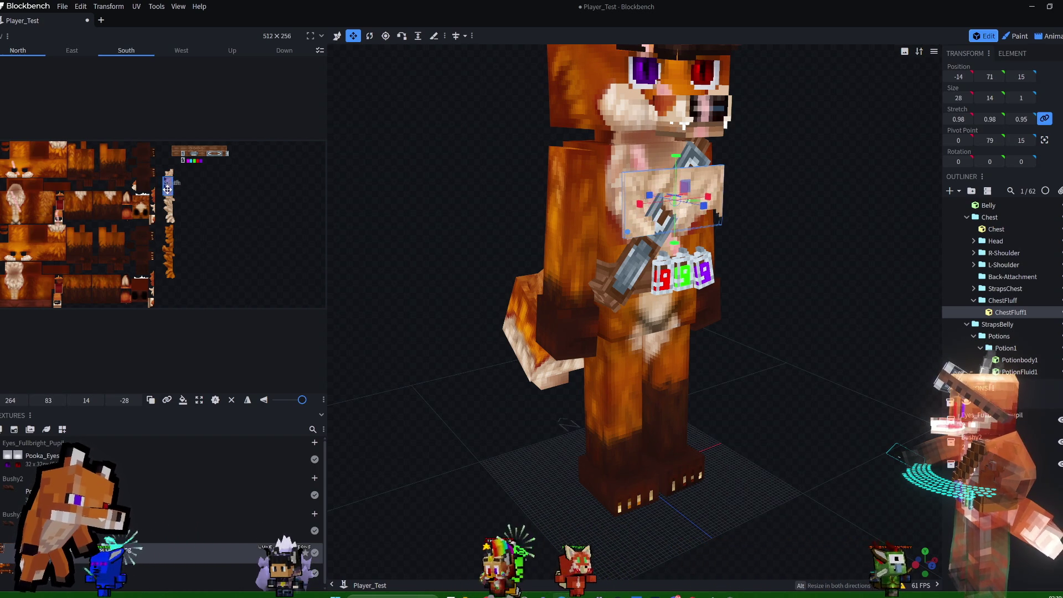
left_click_drag(167, 189, 169, 191)
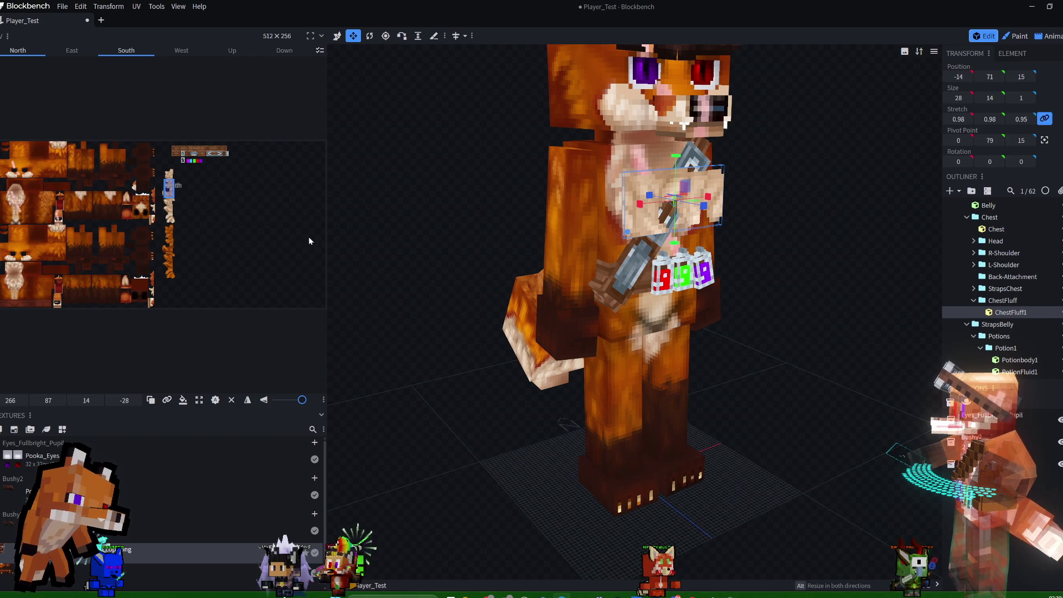
left_click_drag(327, 234, 677, 238)
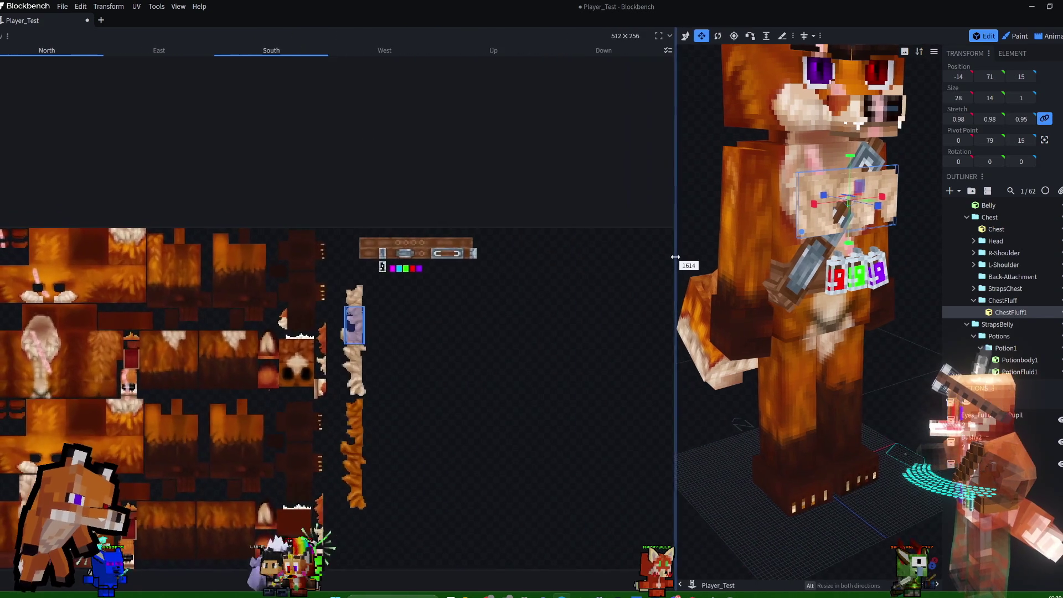
- Extend ChestFluff1 down to 18 units tall and shift its face UV left to realign the fur
left_click_drag(364, 324, 361, 324)
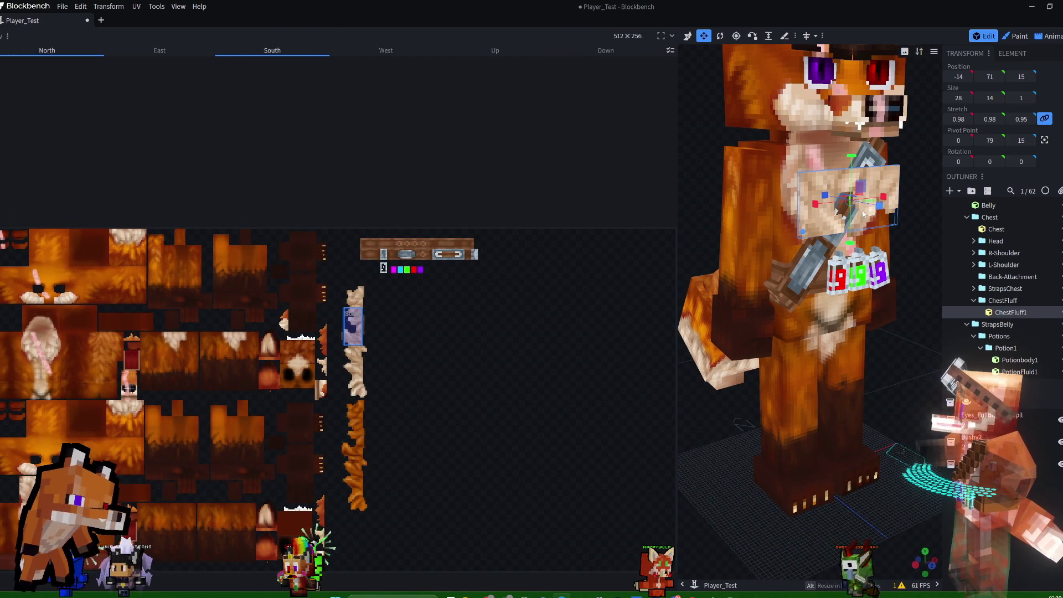
left_click_drag(853, 250, 854, 268)
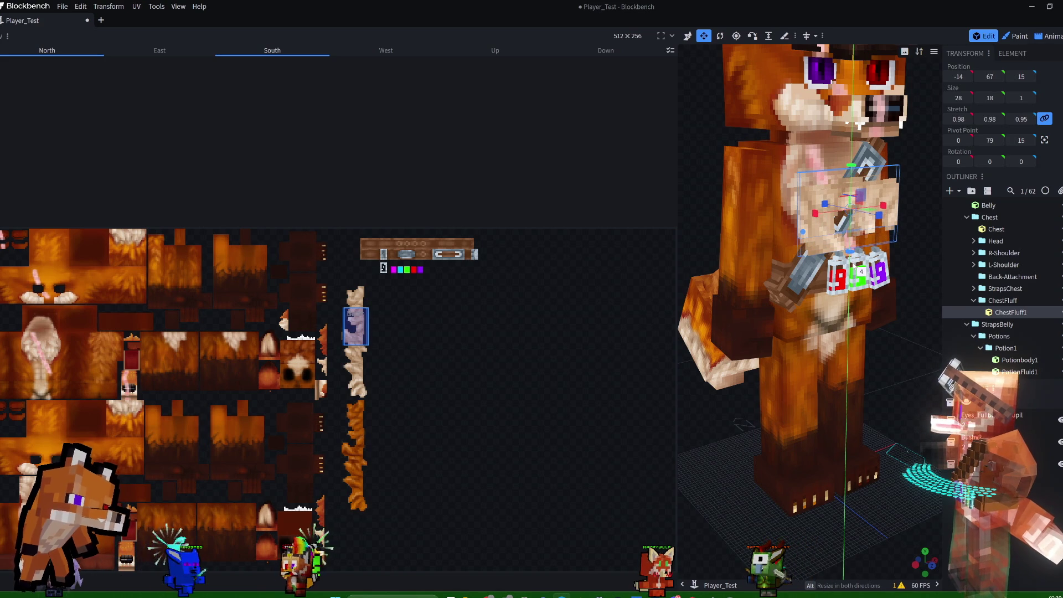
left_click_drag(355, 328, 351, 327)
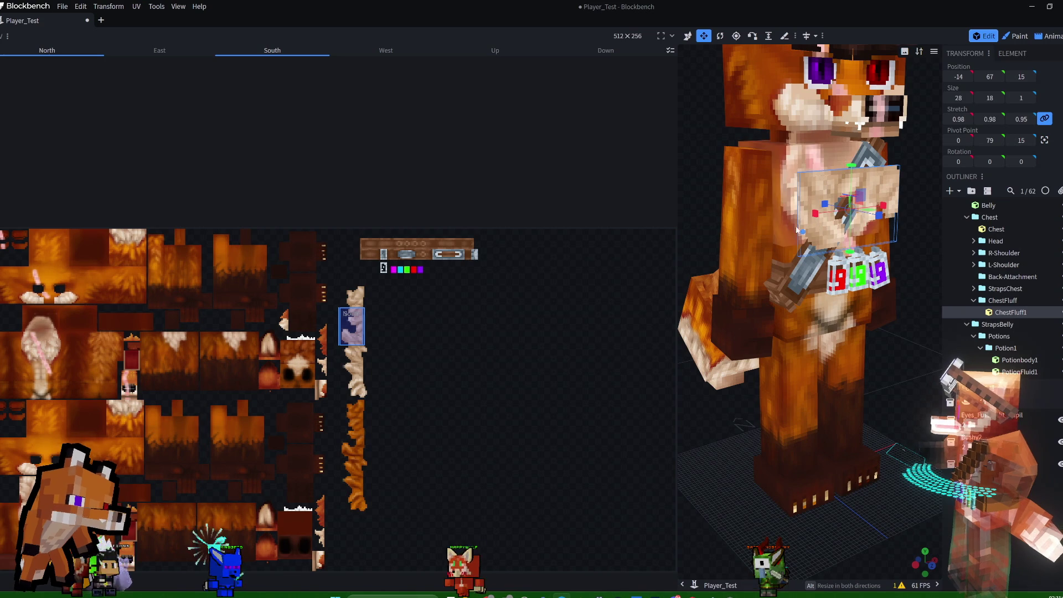
left_click_drag(362, 323, 362, 323)
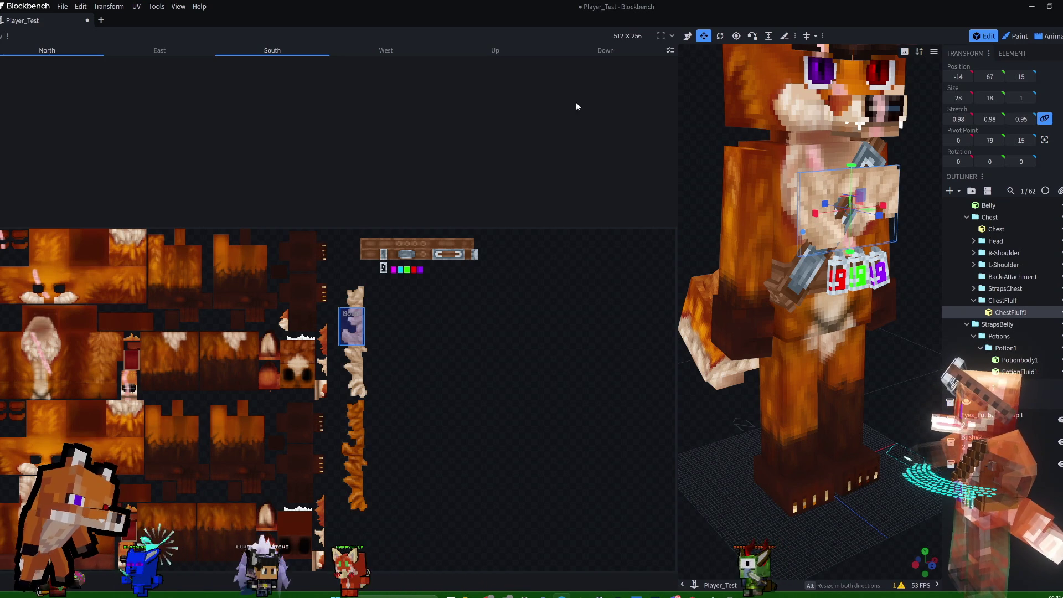
- Tilt ChestFluff1 to -42.5° on the X axis
left_click(720, 35)
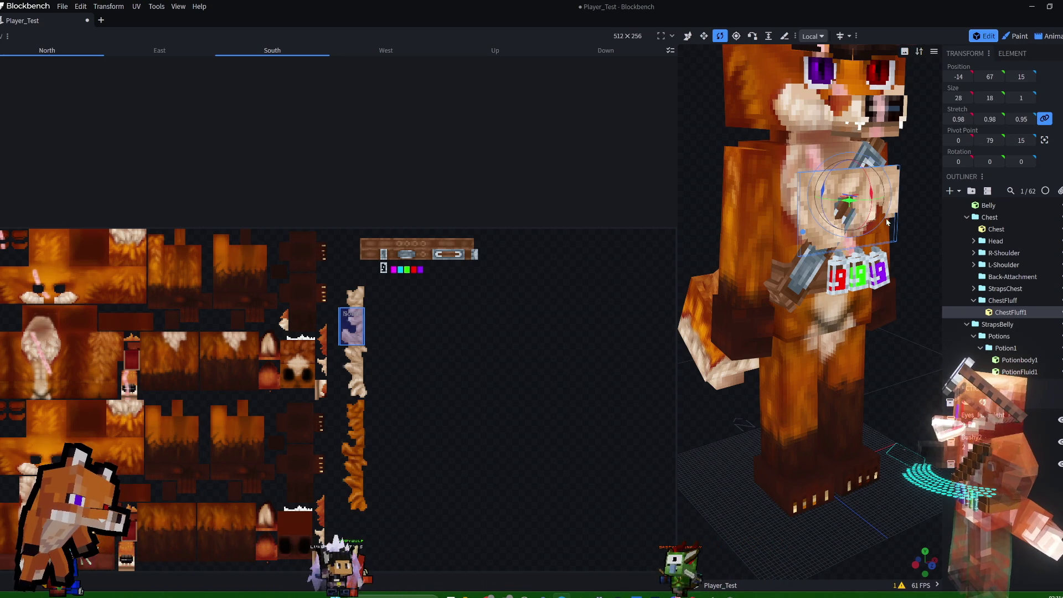
left_click_drag(873, 197, 849, 153)
mouse_move(914, 147)
left_mouse_down()
mouse_move(825, 178)
mouse_move(780, 171)
mouse_move(772, 157)
mouse_move(736, 157)
mouse_move(718, 204)
left_mouse_up()
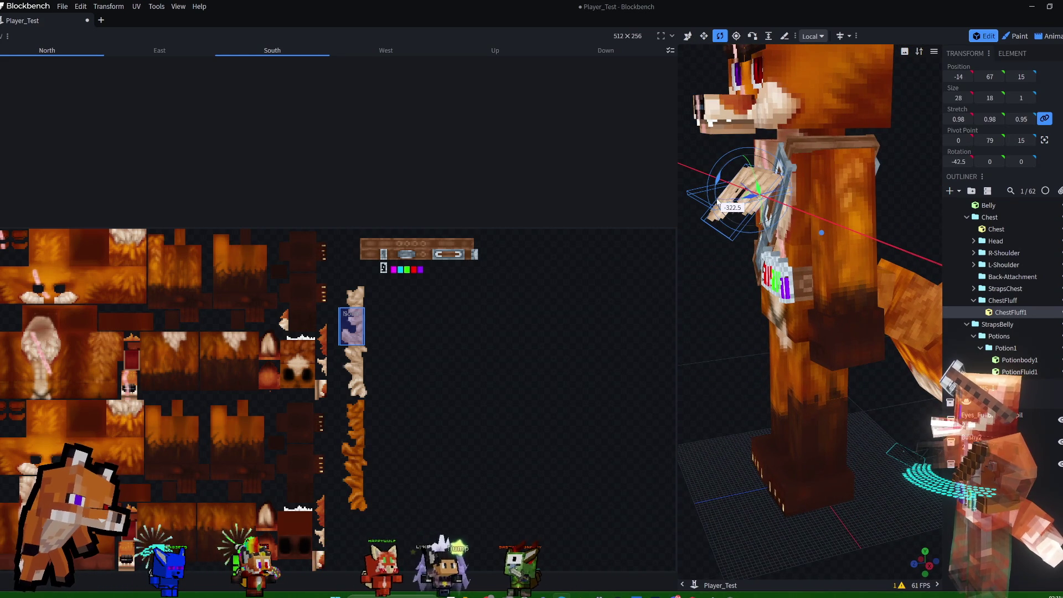
- Move ChestFluff1 back to Z 8 against the chest and shift its face UV up onto the fur
left_click(687, 36)
left_click_drag(760, 197, 734, 203)
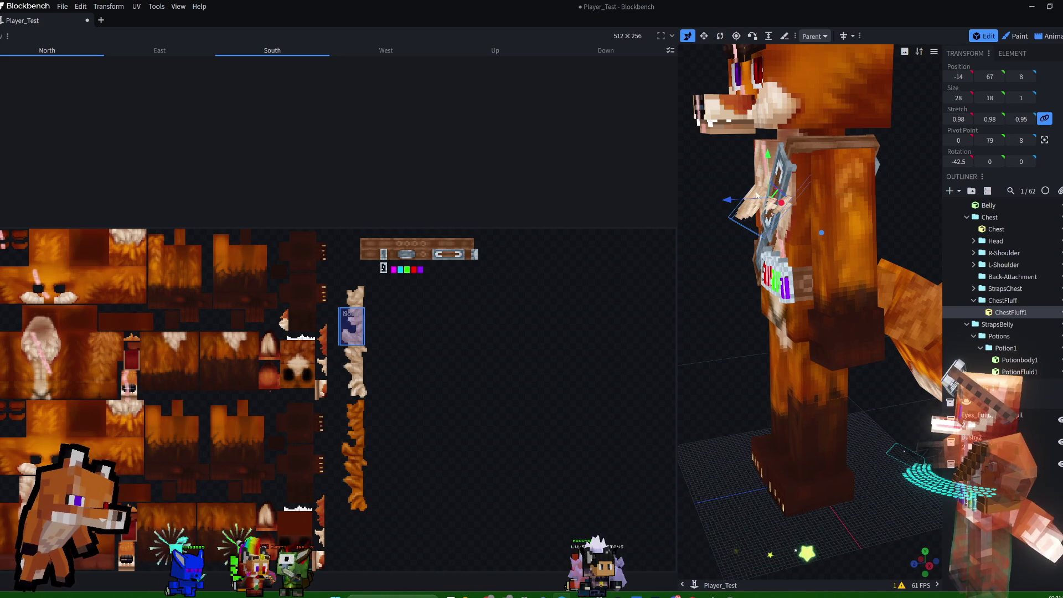
left_click_drag(915, 195, 984, 207)
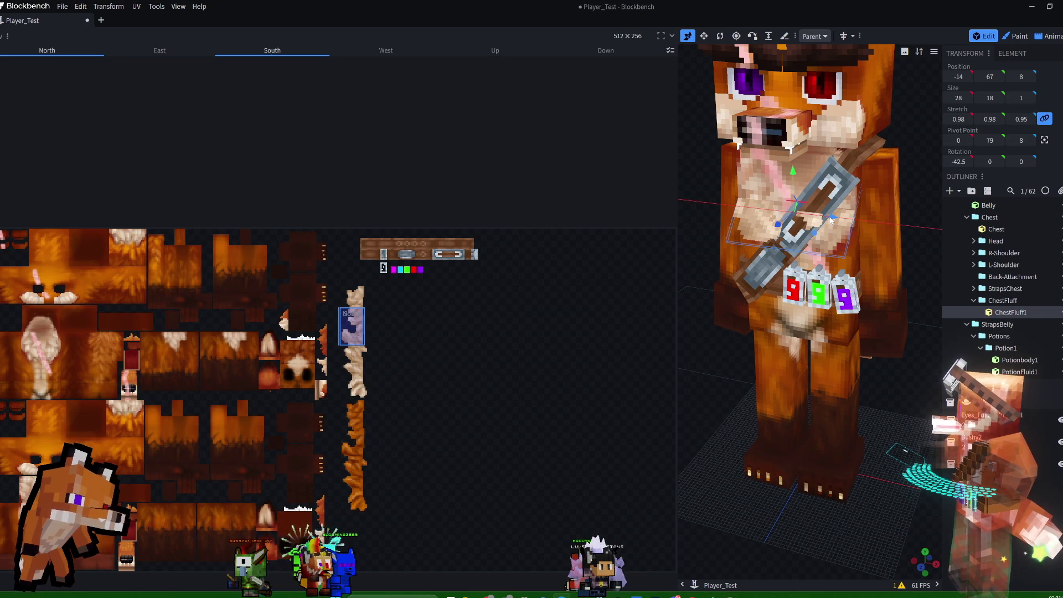
left_click_drag(352, 328, 355, 337)
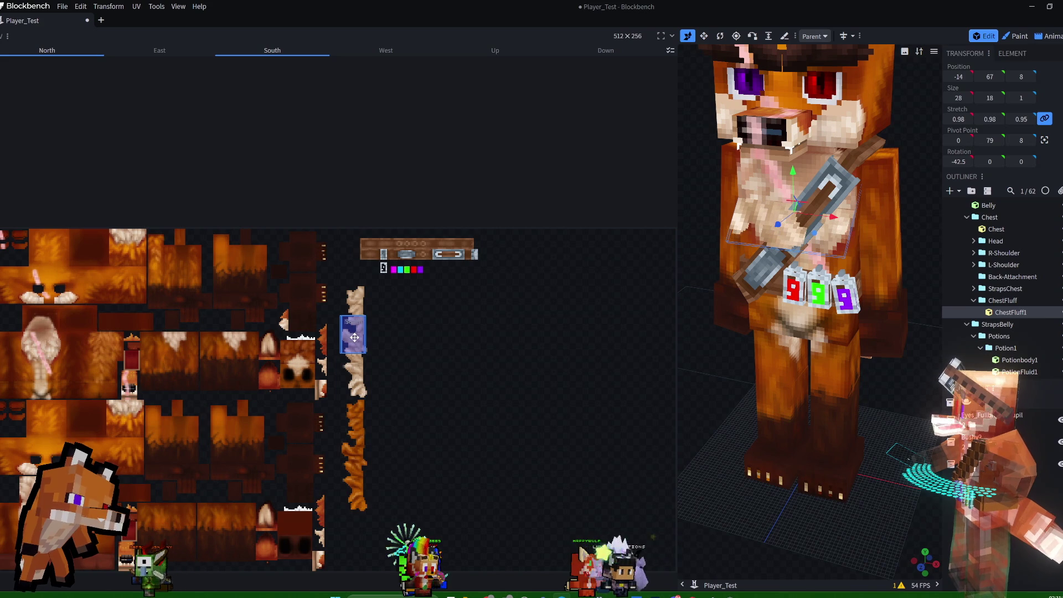
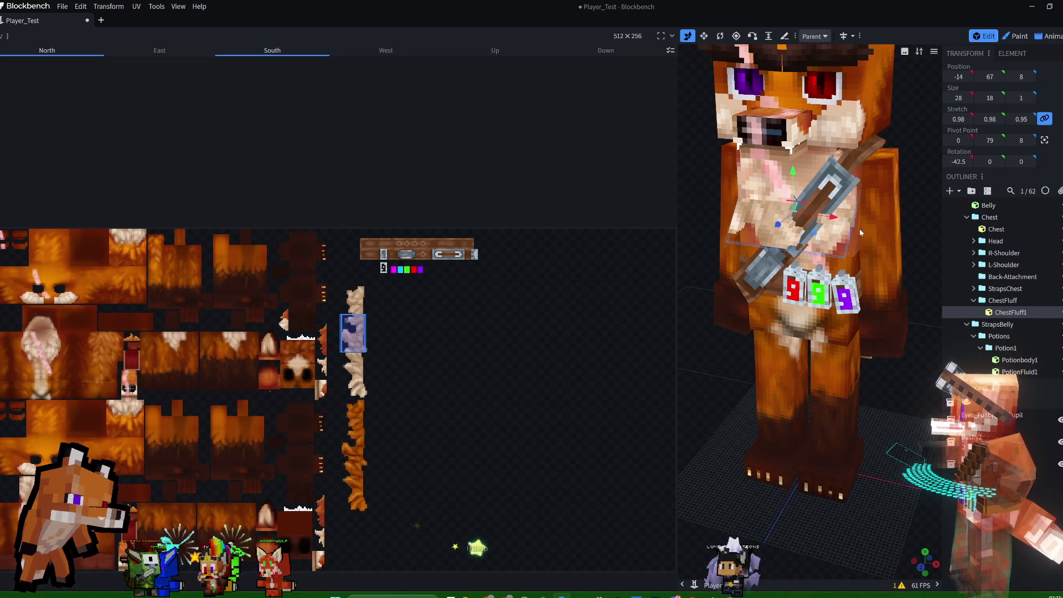
- Move ChestFluff1's UV area up onto the pale fur strip, checking it from several angles
mouse_move(915, 188)
left_mouse_down()
mouse_move(861, 172)
mouse_move(823, 136)
left_mouse_up()
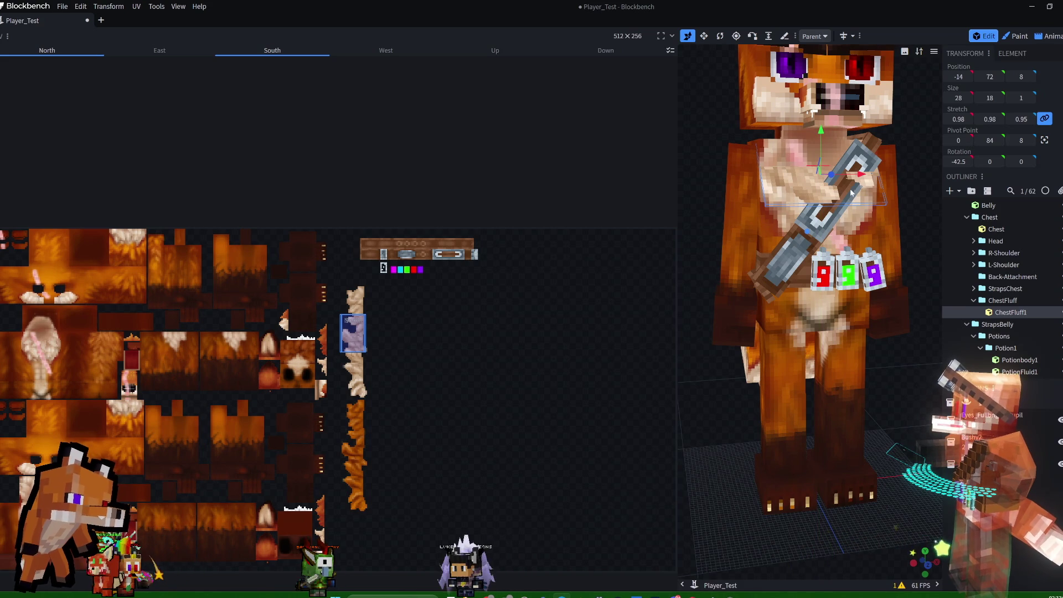
left_click_drag(353, 331, 350, 321)
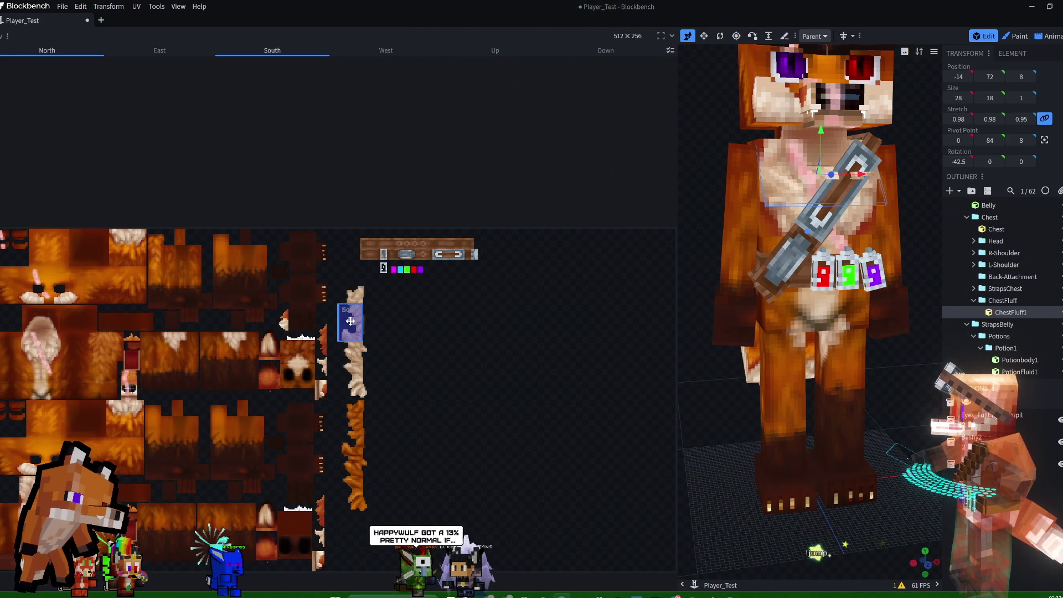
left_click_drag(903, 171, 790, 172)
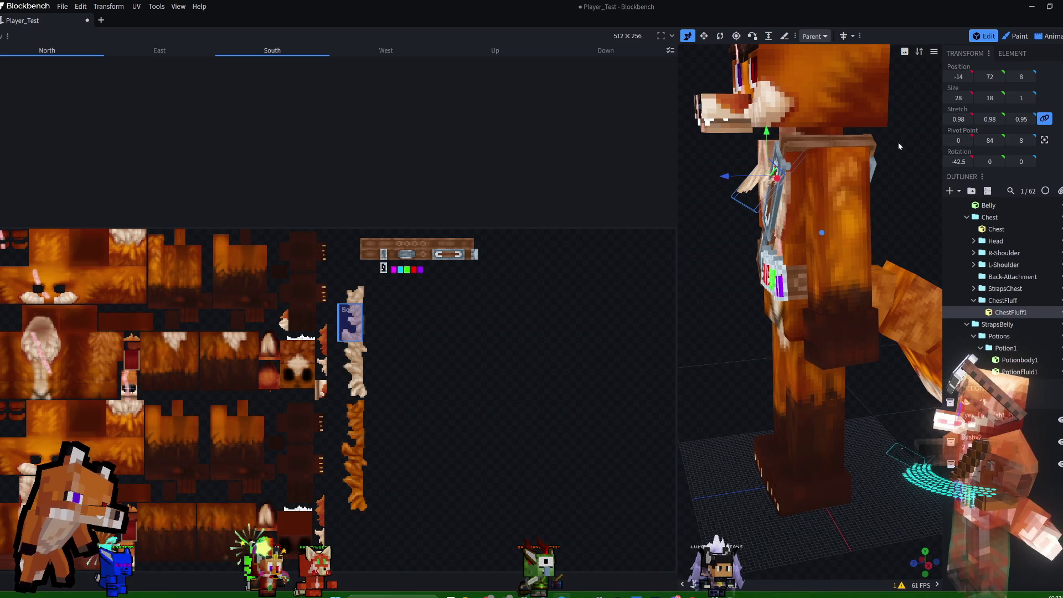
left_click_drag(898, 145, 991, 150)
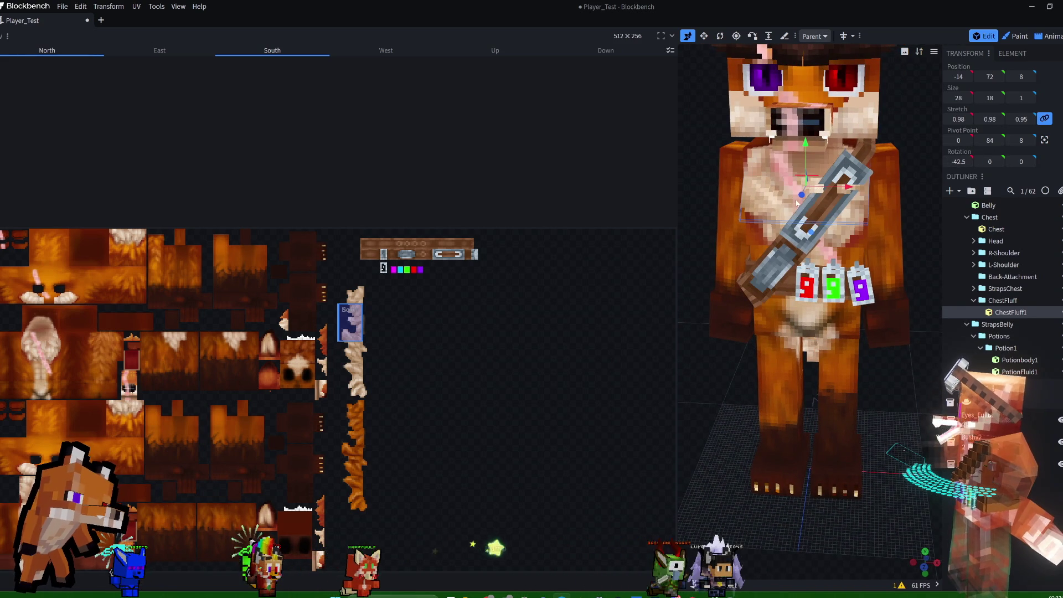
left_click_drag(350, 323, 353, 306)
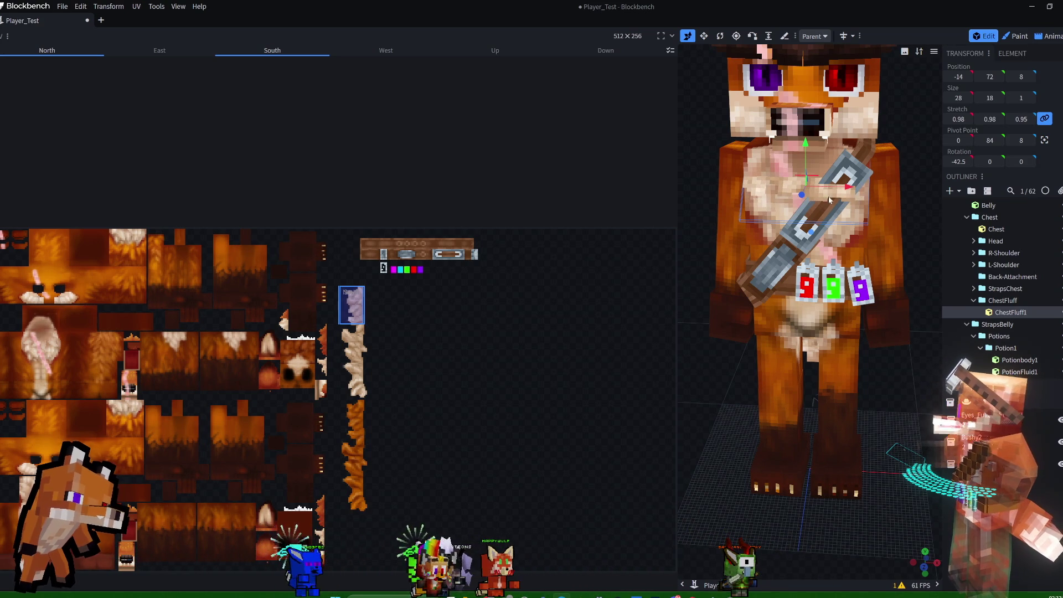
left_click_drag(884, 183, 744, 204)
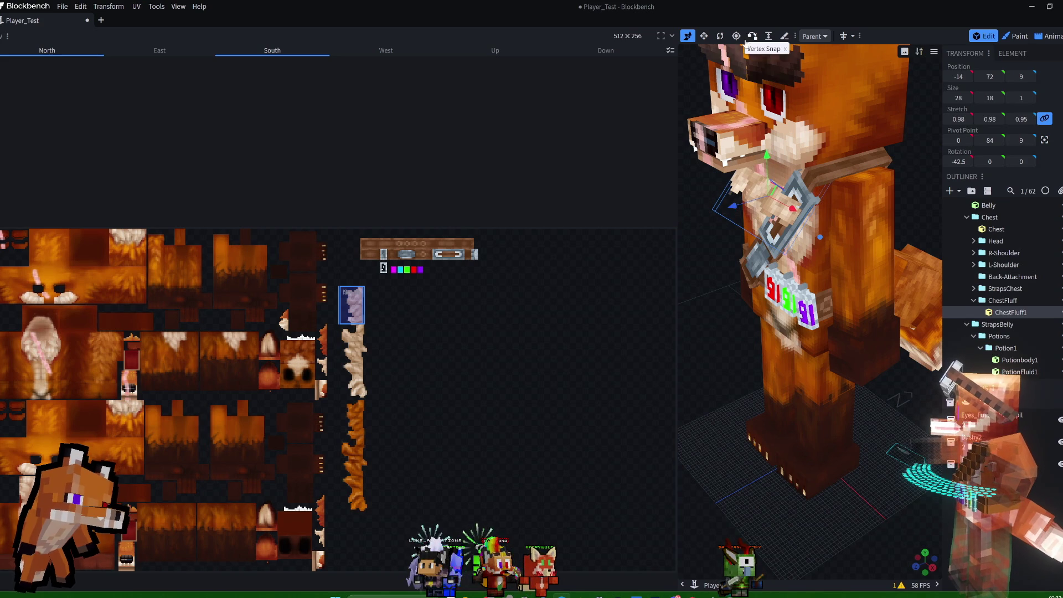
- Try tilting ChestFluff1 and pushing it forward, then undo those changes
left_click(720, 37)
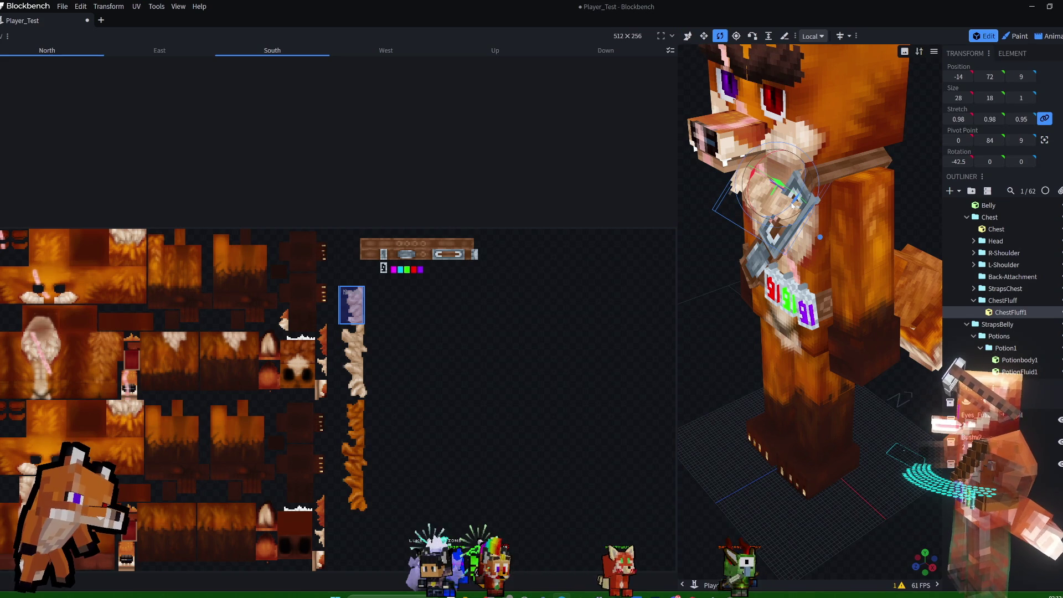
mouse_move(789, 210)
left_mouse_down()
mouse_move(779, 215)
mouse_move(912, 176)
left_mouse_up()
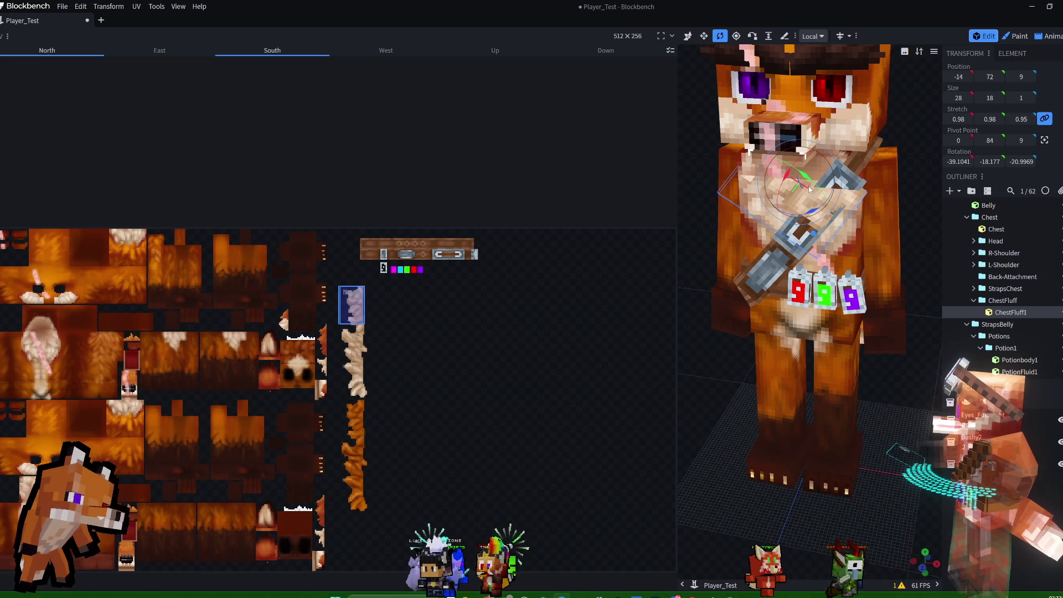
left_click(688, 36)
mouse_move(781, 206)
left_mouse_down()
mouse_move(790, 165)
mouse_move(821, 234)
left_mouse_up()
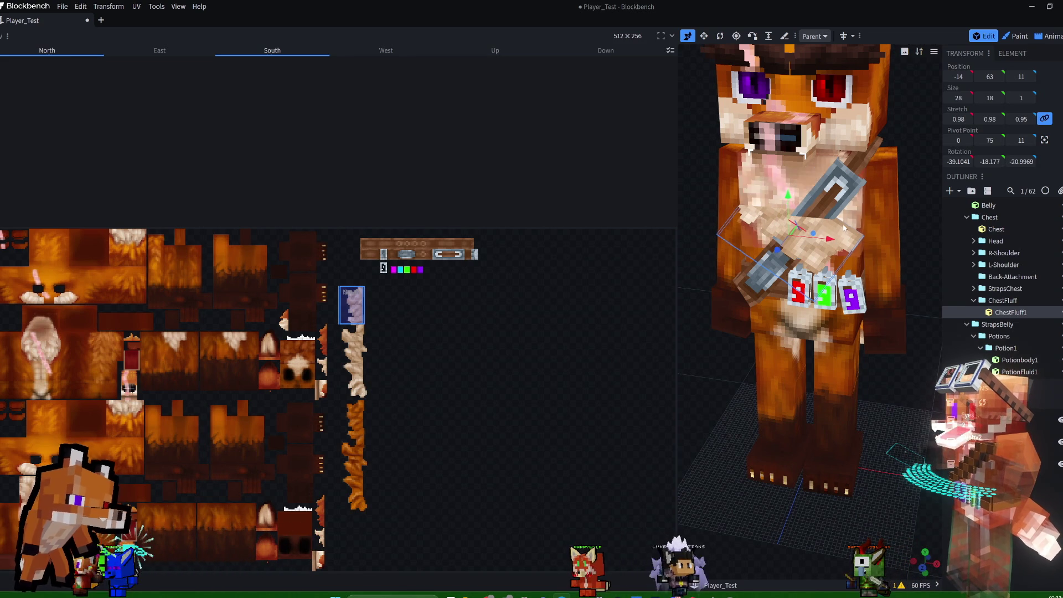
key("ctrl+z")
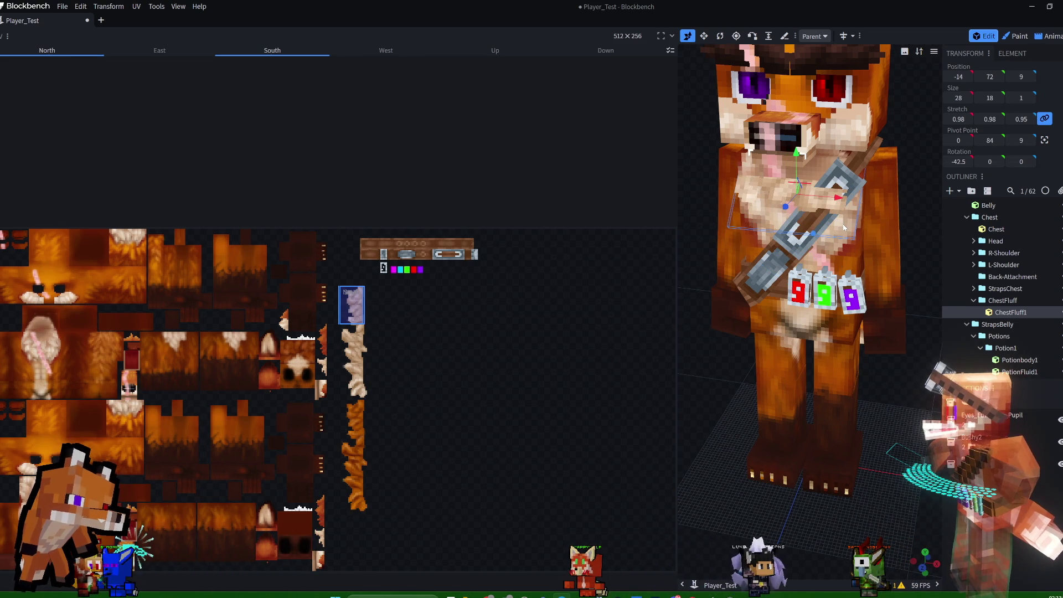
- Map ChestFluff1 to a lower fur patch and lower it to Y 68 beside the strap
left_click_drag(359, 314, 361, 389)
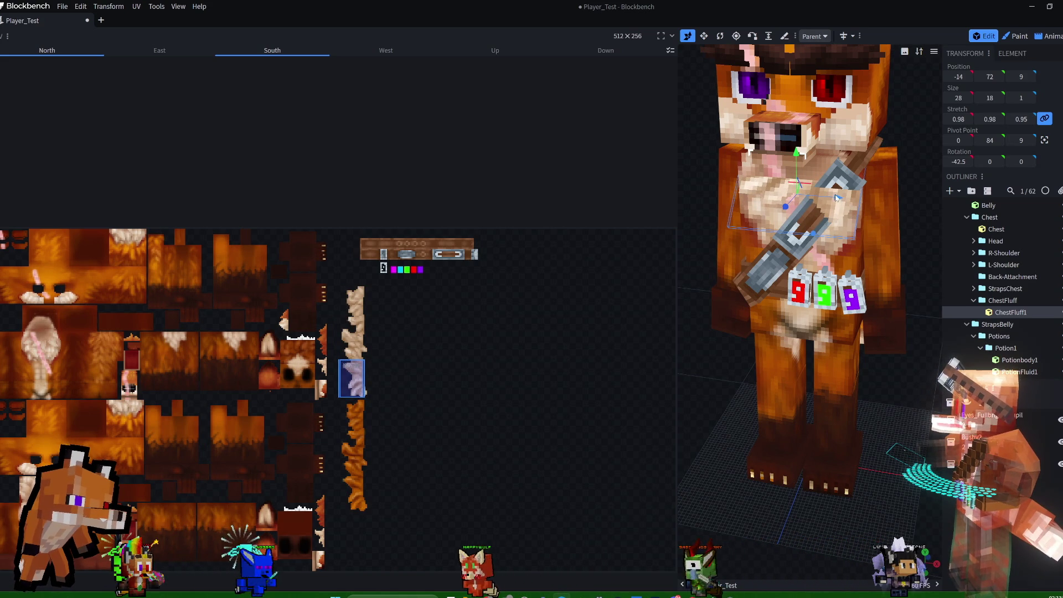
mouse_move(833, 197)
left_mouse_down()
mouse_move(765, 210)
mouse_move(839, 215)
left_mouse_up()
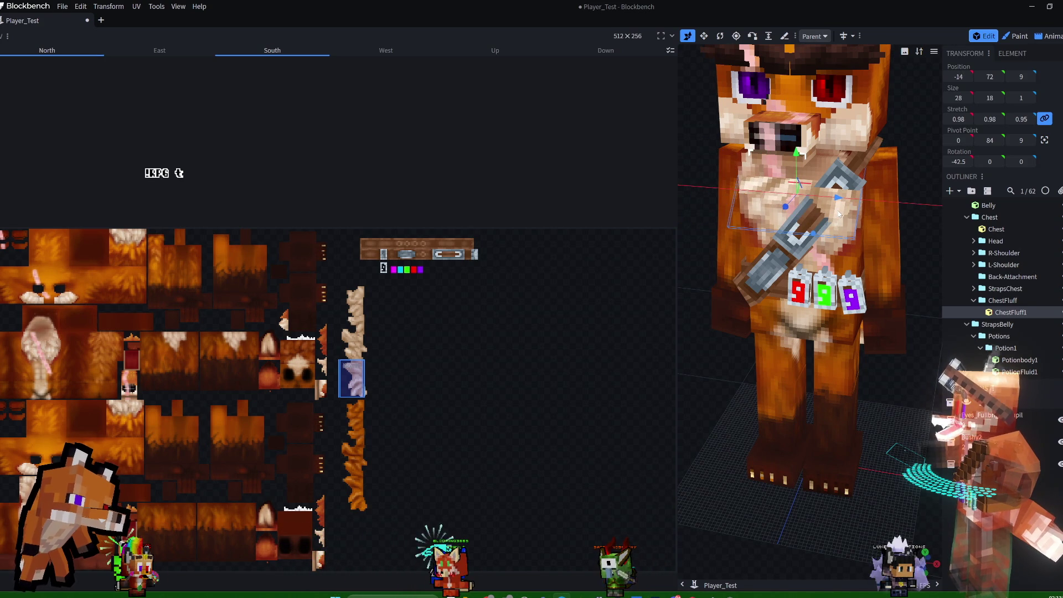
left_click_drag(796, 154, 796, 207)
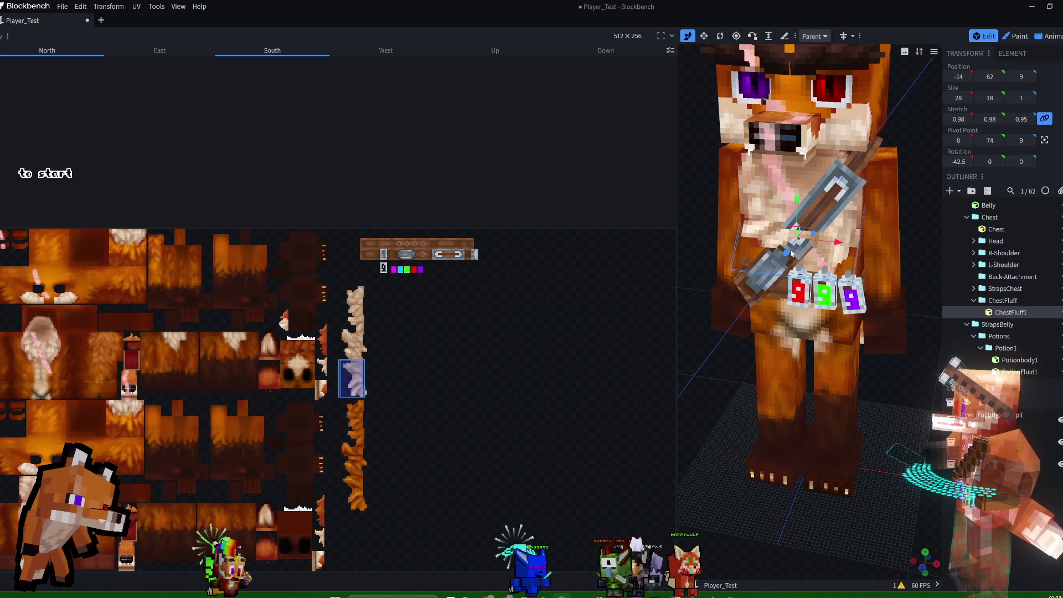
left_click_drag(795, 222, 786, 239)
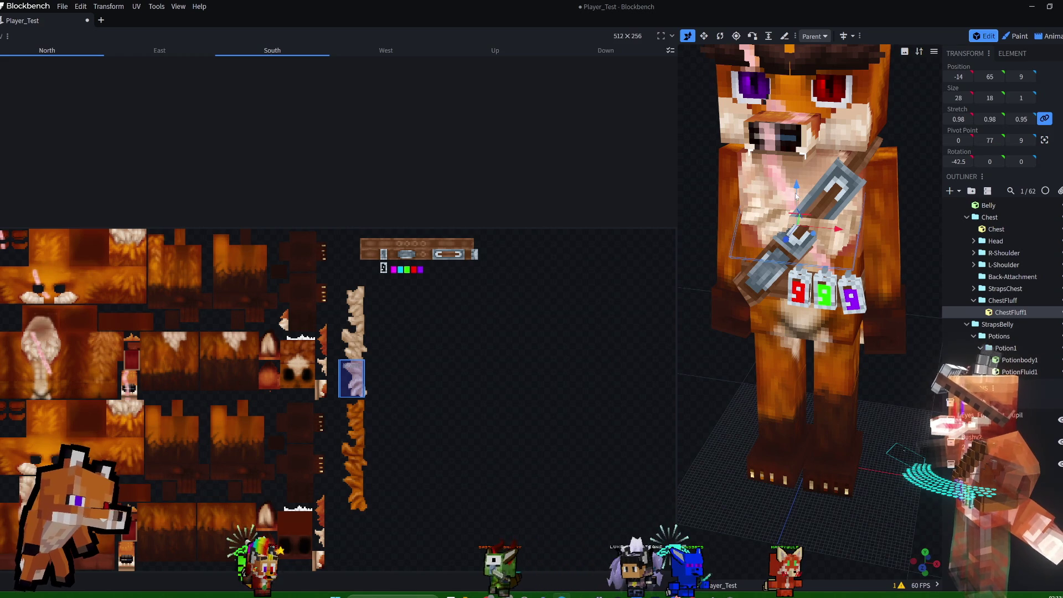
mouse_move(799, 187)
left_mouse_down()
mouse_move(802, 139)
mouse_move(799, 178)
left_mouse_up()
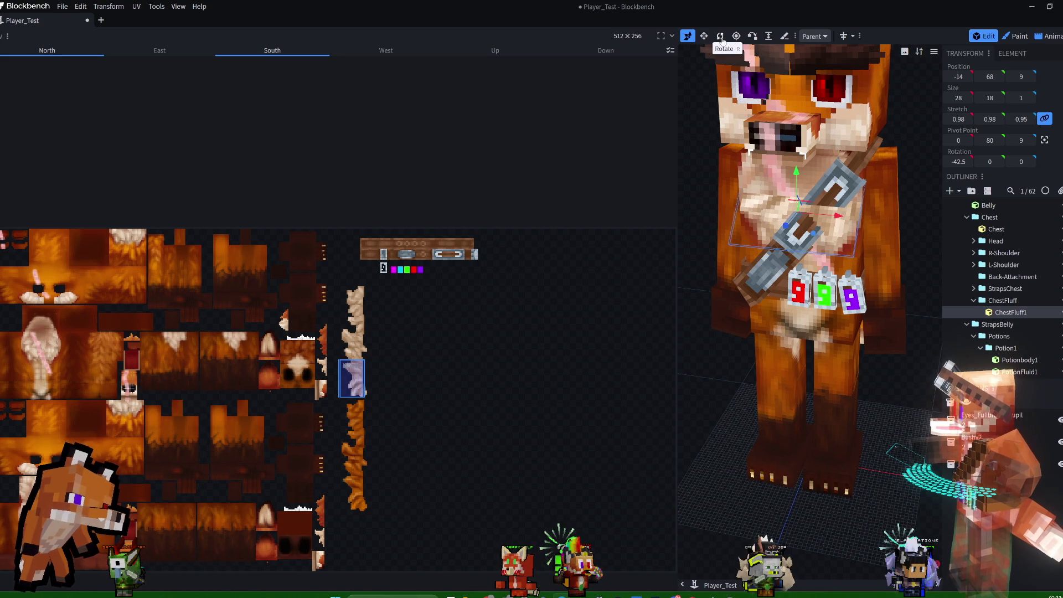
- Set ChestFluff1's X rotation to 0
left_click_drag(791, 202, 793, 193)
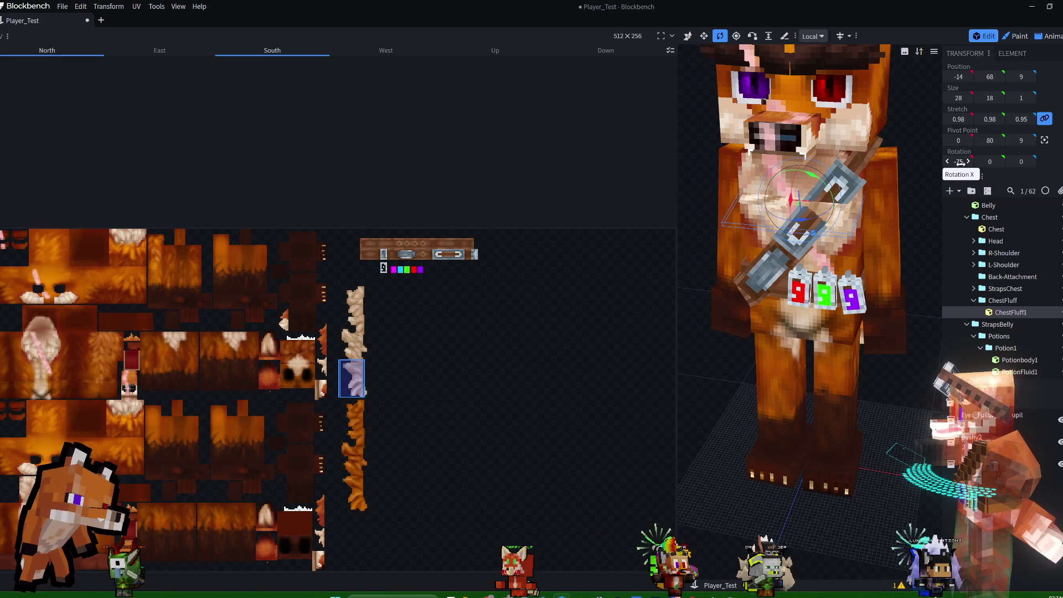
type("0")
key("Return")
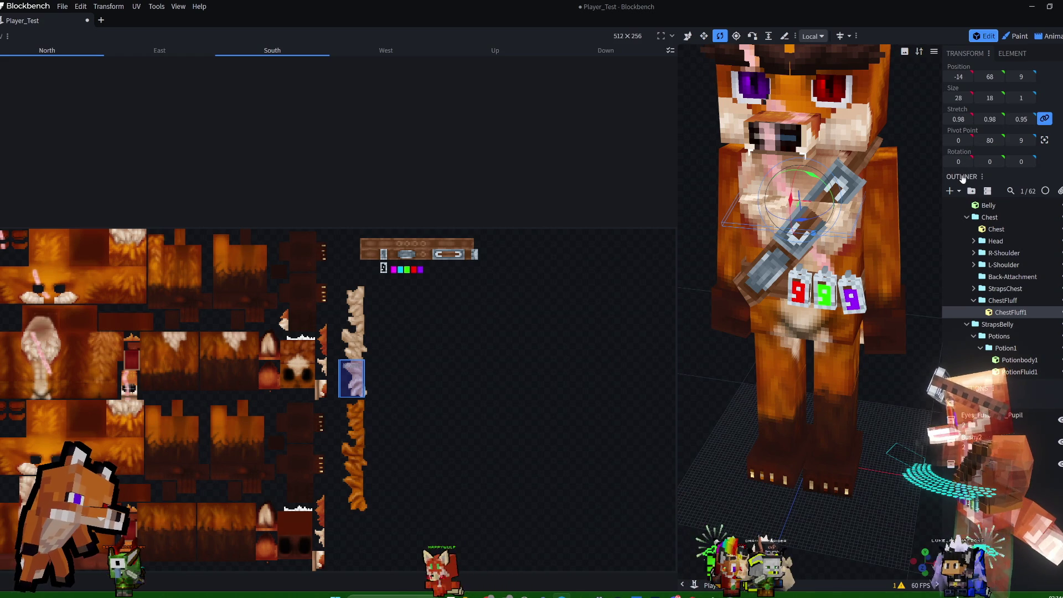
left_click_drag(958, 161, 968, 179)
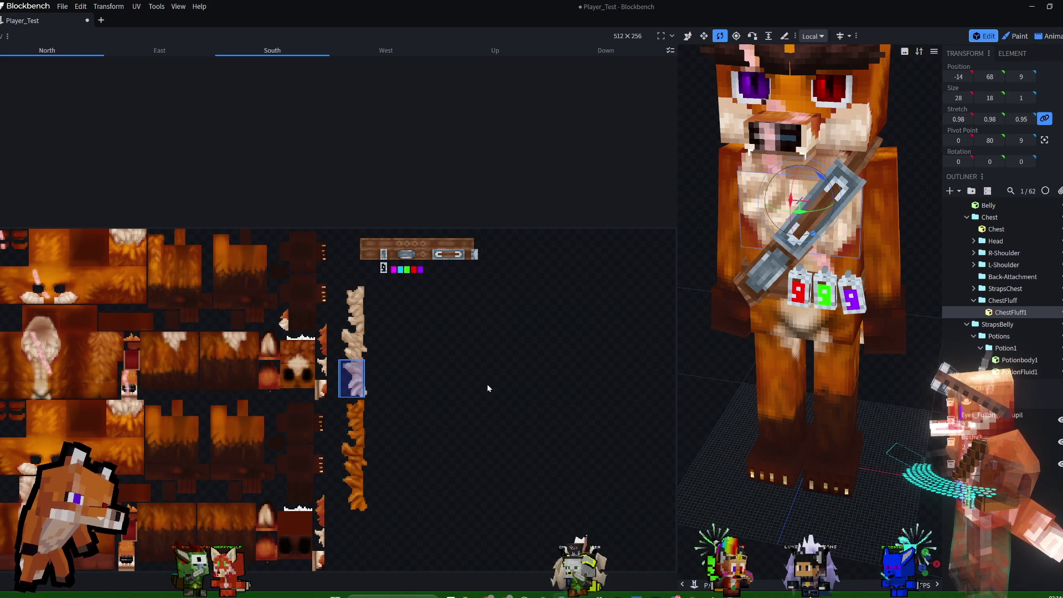
- Widen the 3D view and stretch ChestFluff1 to 26 units tall, down to Y 64
left_click_drag(676, 308, 459, 299)
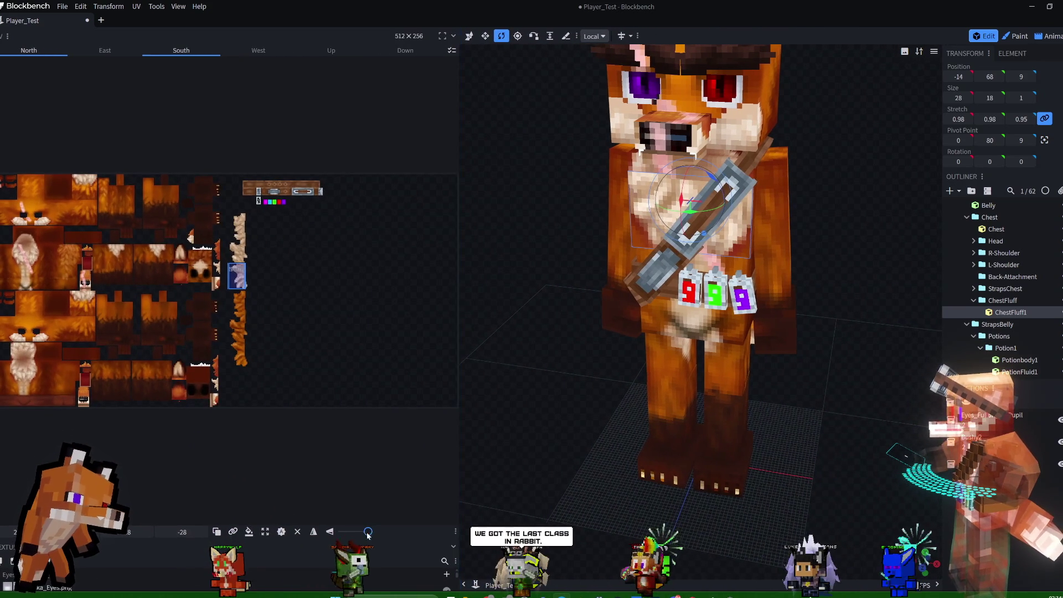
left_click_drag(368, 531, 342, 537)
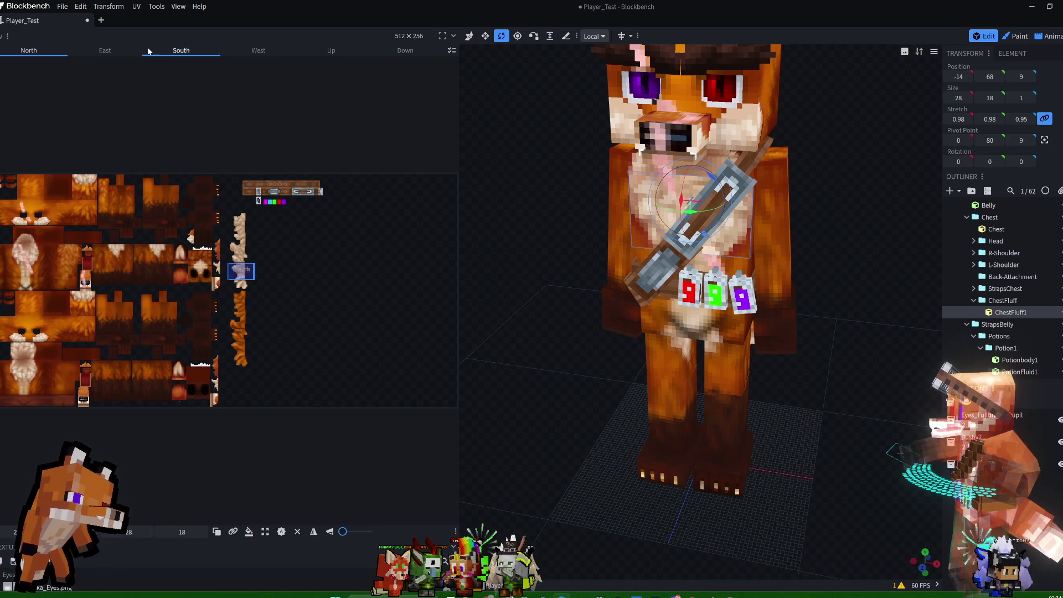
left_click(164, 56)
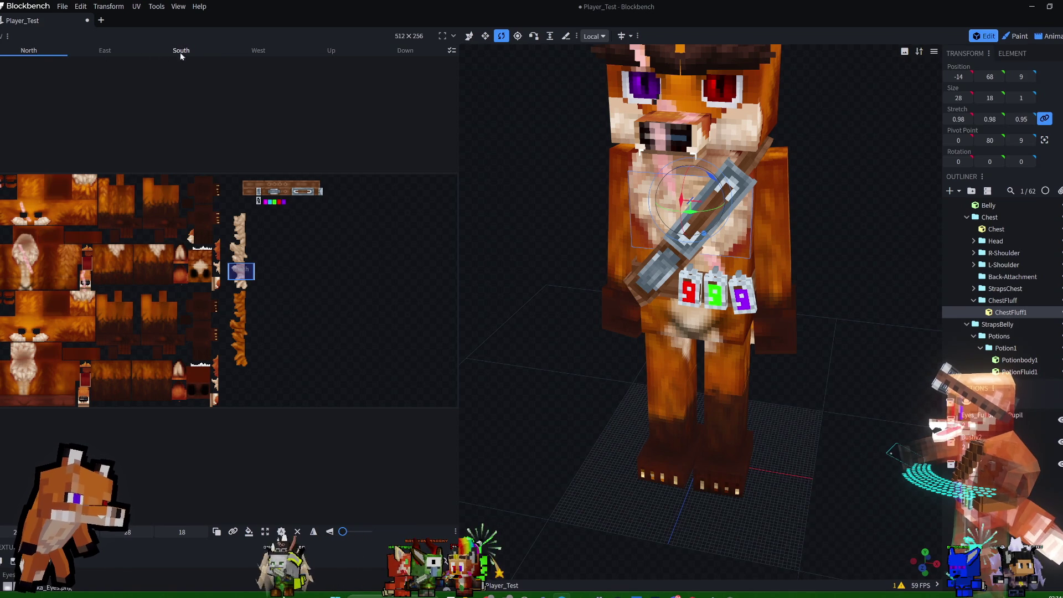
left_click_drag(844, 214, 948, 195)
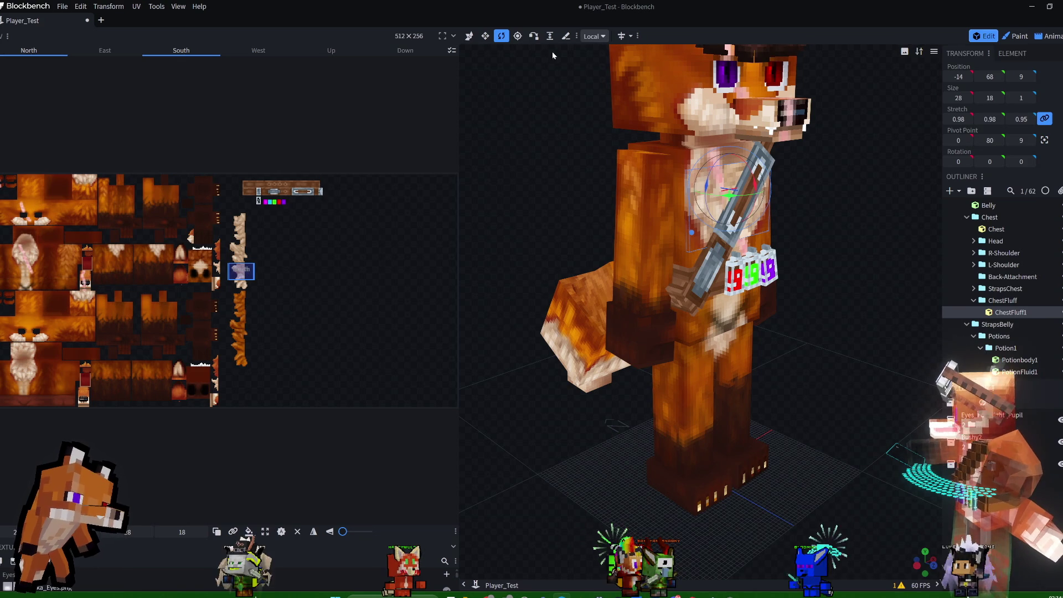
left_click(485, 36)
left_click_drag(731, 166, 734, 146)
left_click_drag(729, 238, 732, 254)
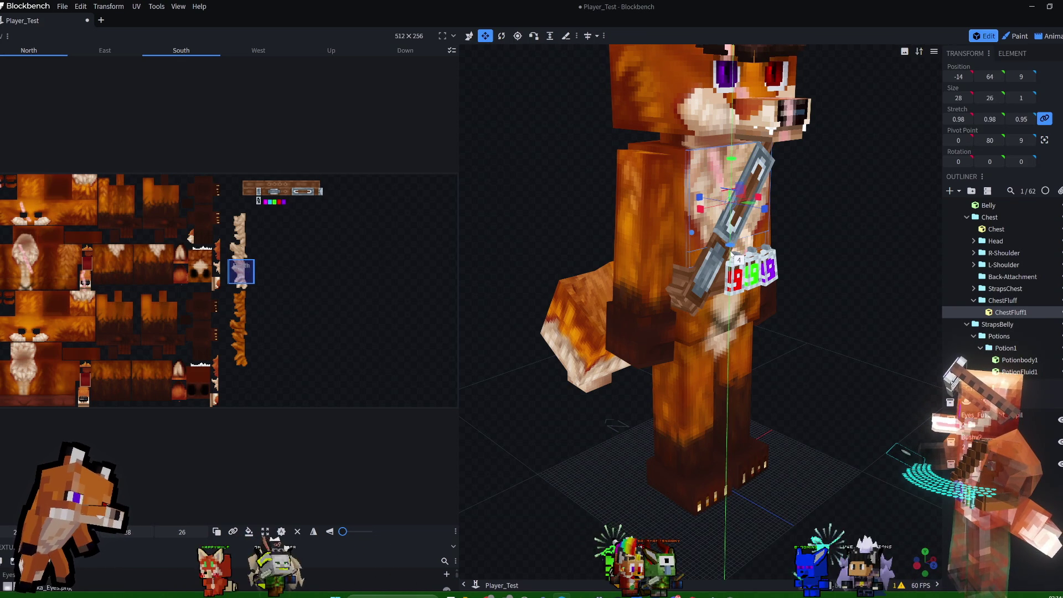
- Narrow ChestFluff1 to 19 wide and move it to the other side of the chest
left_click_drag(701, 209, 729, 207)
left_click_drag(853, 169, 762, 168)
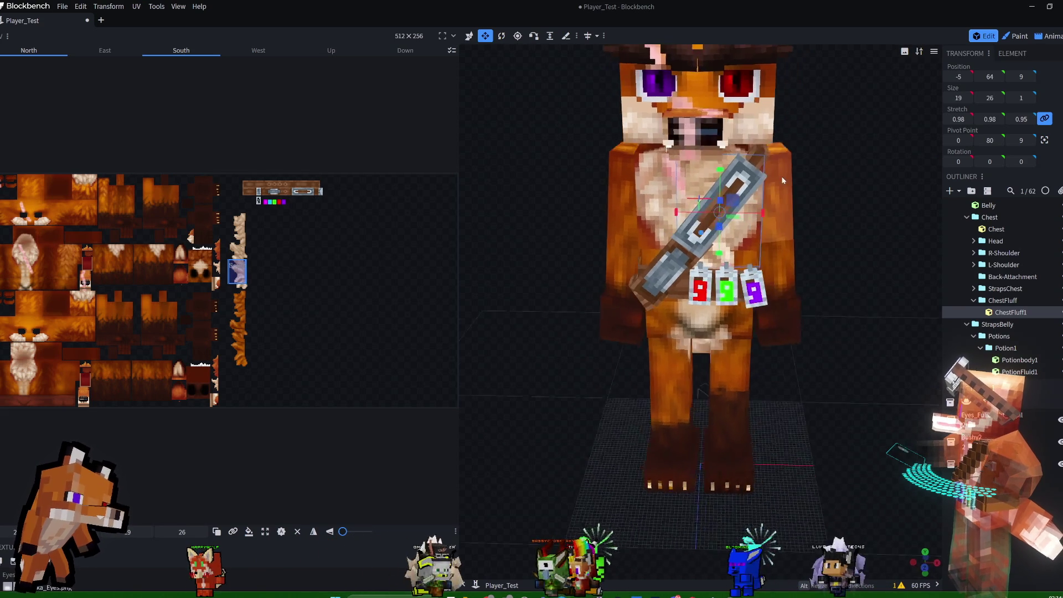
left_click(469, 36)
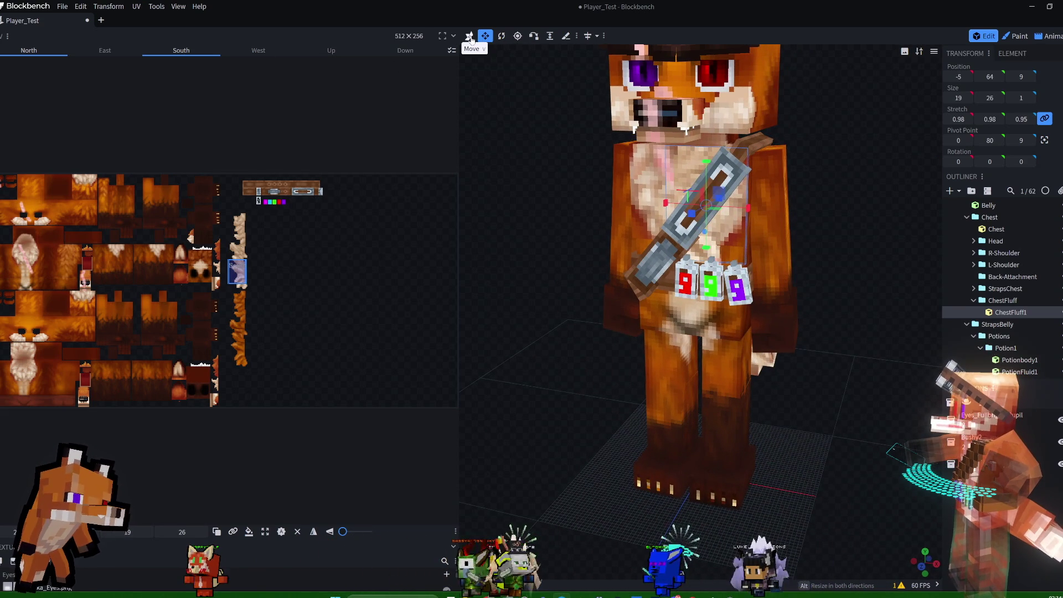
mouse_move(746, 208)
left_mouse_down()
mouse_move(807, 219)
mouse_move(790, 220)
left_mouse_up()
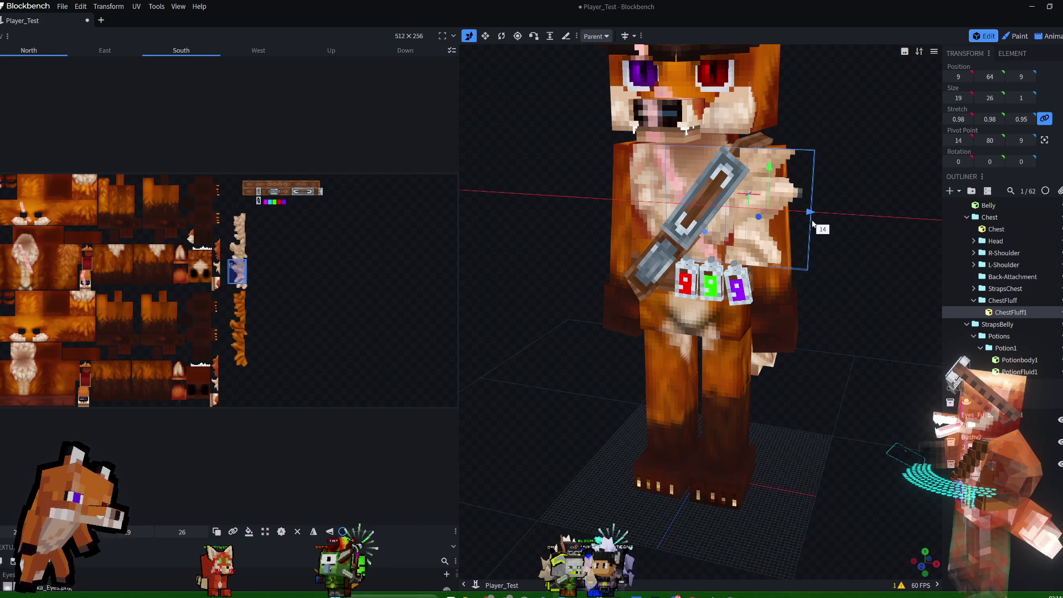
mouse_move(852, 197)
left_mouse_down()
mouse_move(809, 198)
mouse_move(823, 207)
left_mouse_up()
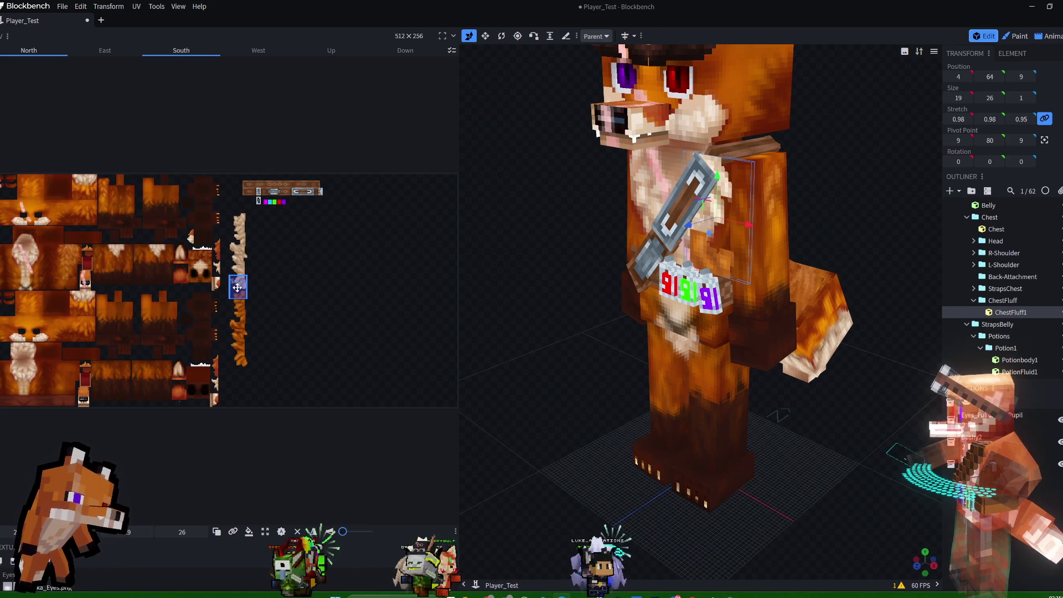
- Pull the tuft closer to the torso and turn it 15° on the Y axis
left_click_drag(689, 225, 691, 232)
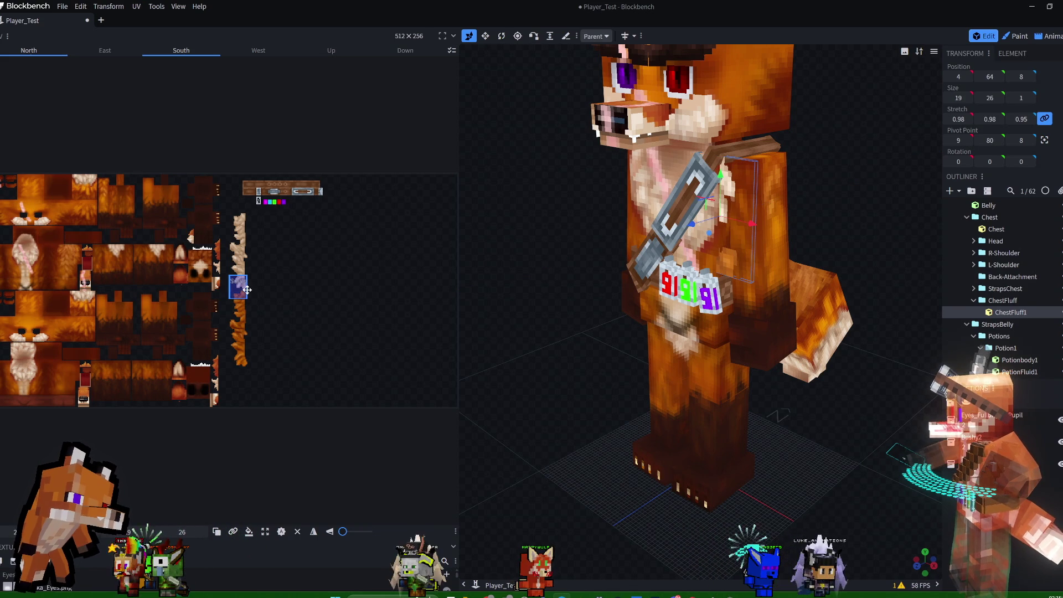
left_click_drag(240, 288, 239, 287)
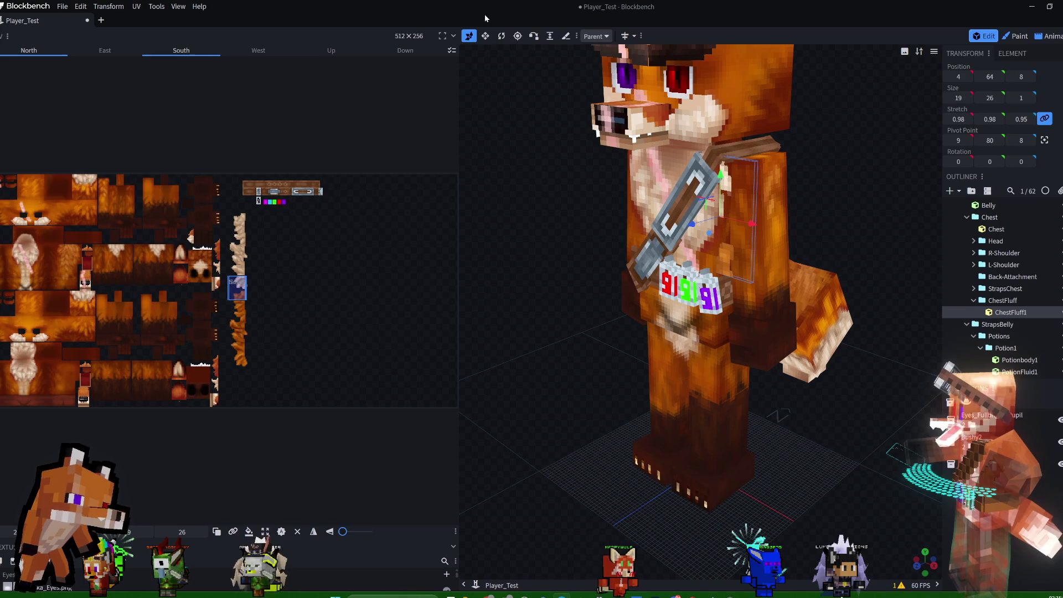
key("r")
left_click_drag(709, 212, 714, 214)
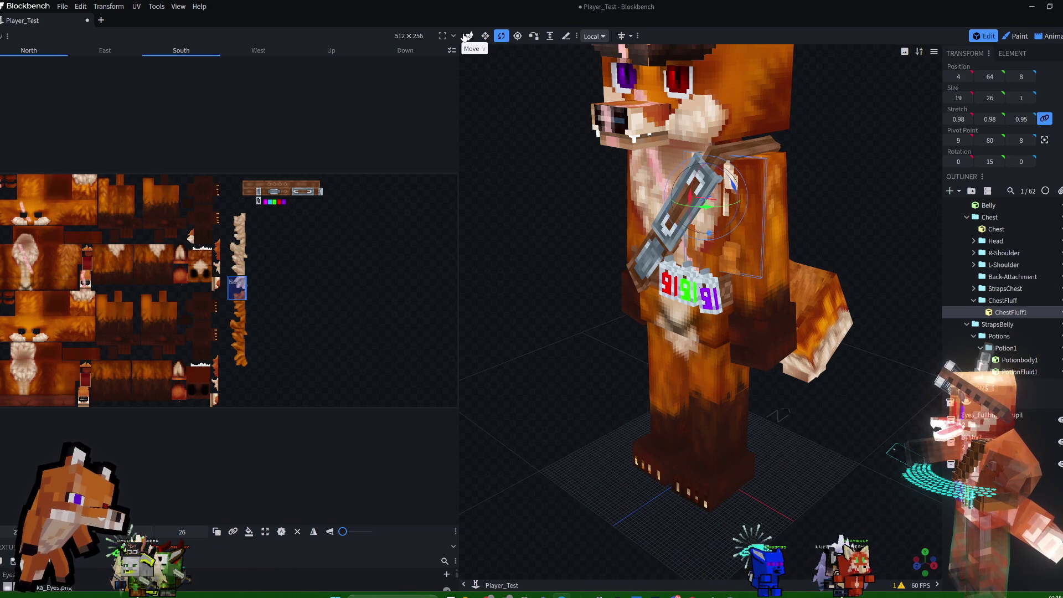
- Shift the tuft outward on X and trim it to 16 wide by 18 tall
left_click_drag(754, 221, 769, 235)
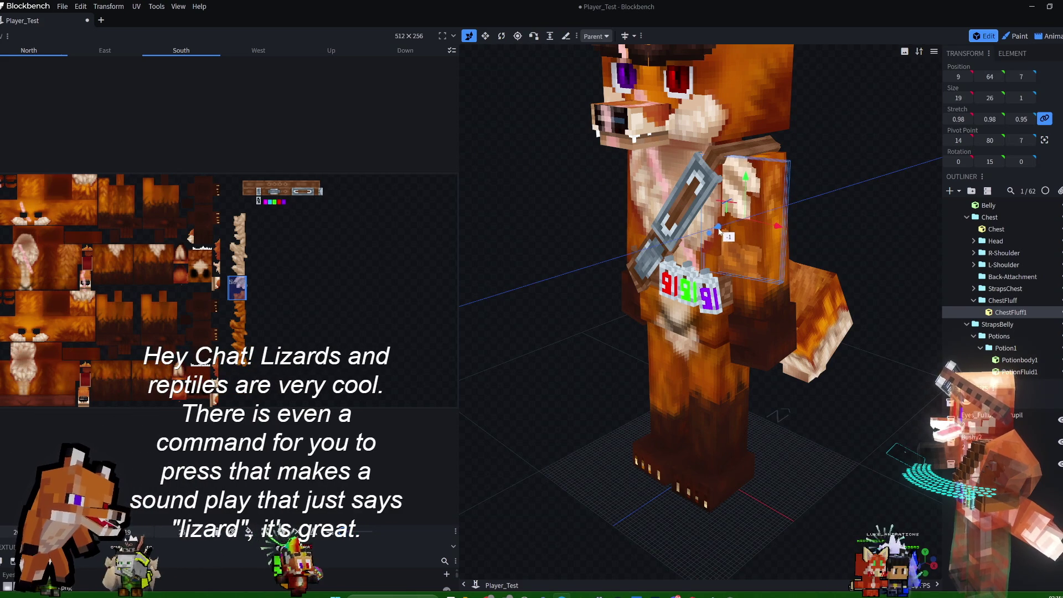
left_click_drag(774, 227, 767, 230)
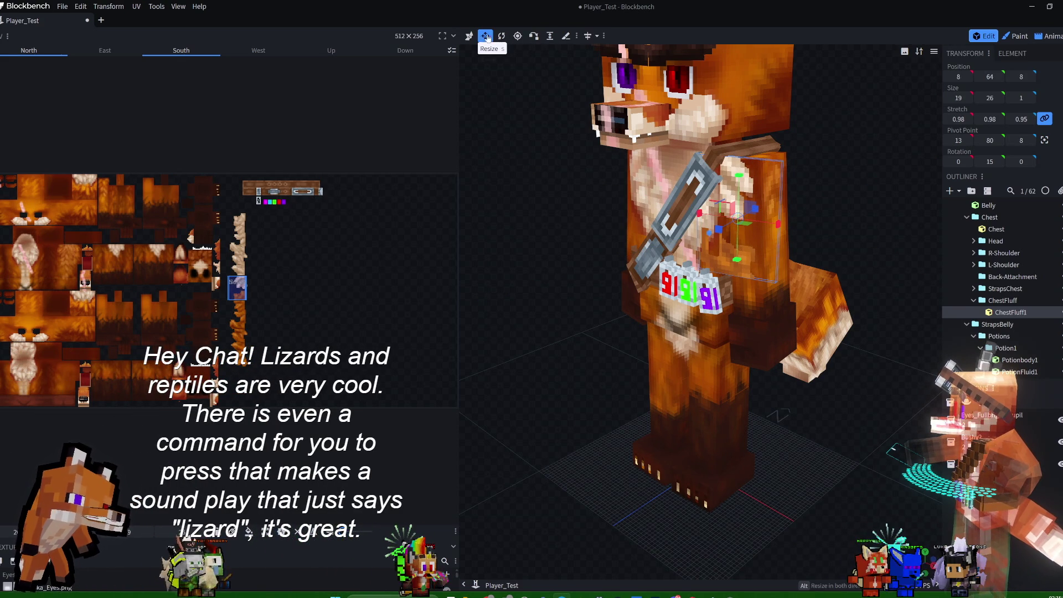
left_click_drag(699, 214, 707, 220)
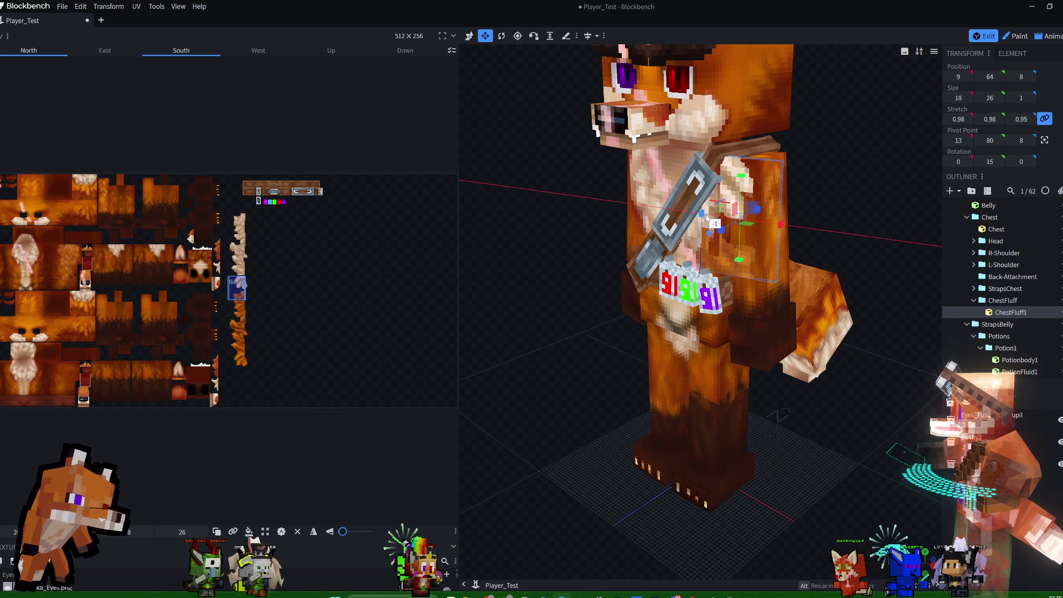
left_click_drag(783, 236, 815, 189)
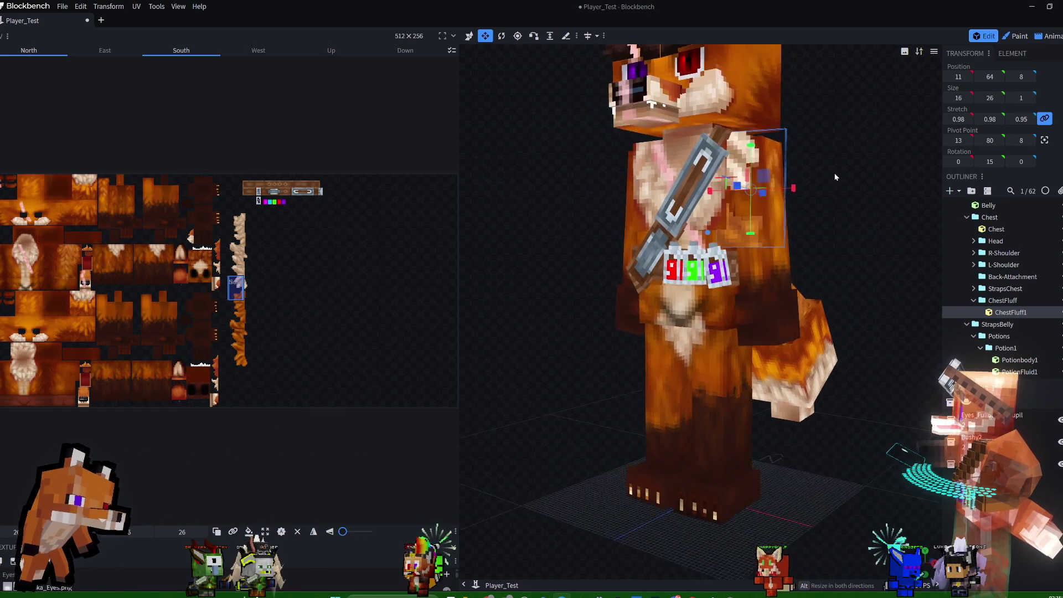
left_click_drag(728, 250, 731, 225)
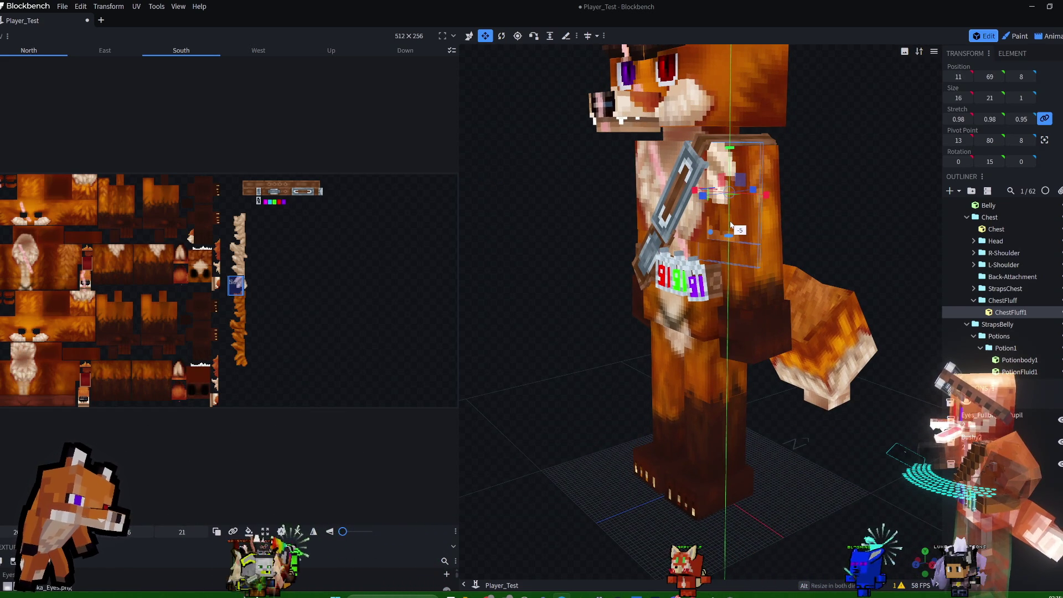
left_click_drag(731, 226, 735, 214)
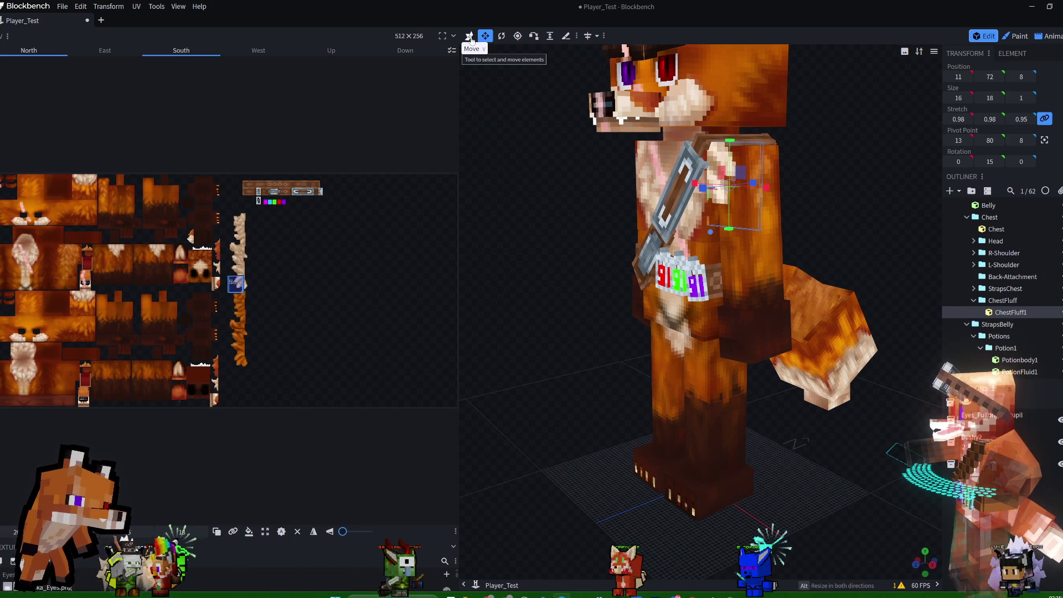
- Nudge the tuft to X position 14 and lower it by three units
left_click(470, 36)
left_click_drag(757, 186, 753, 190)
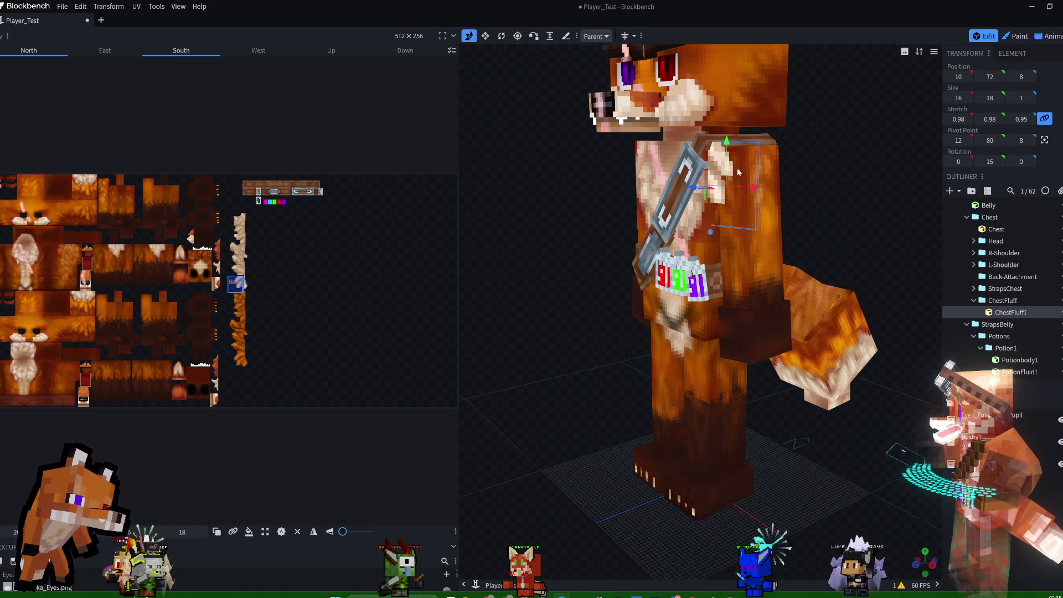
left_click_drag(724, 147, 726, 156)
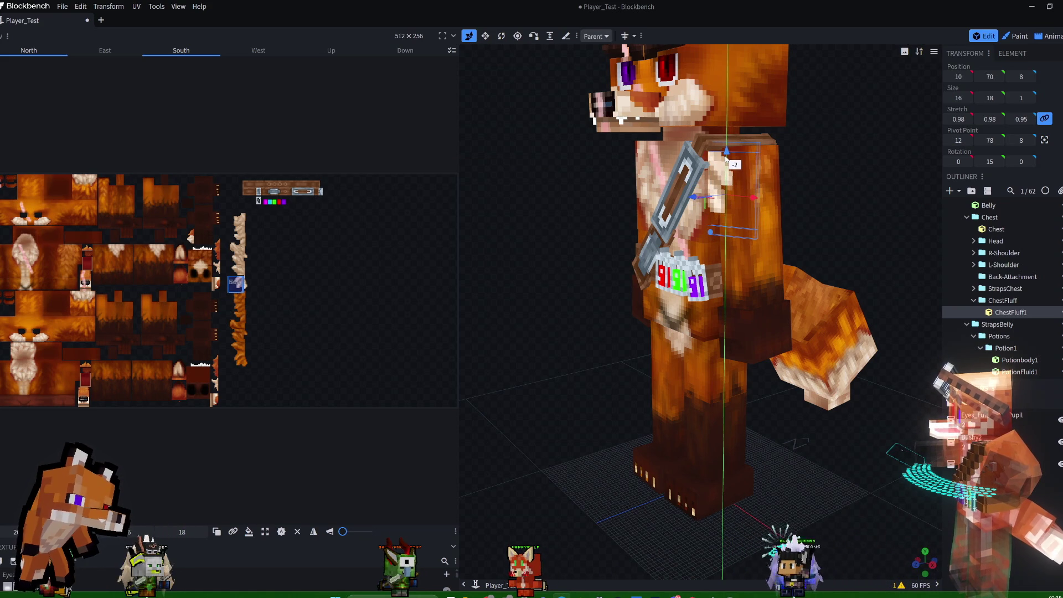
left_click_drag(694, 200, 694, 201)
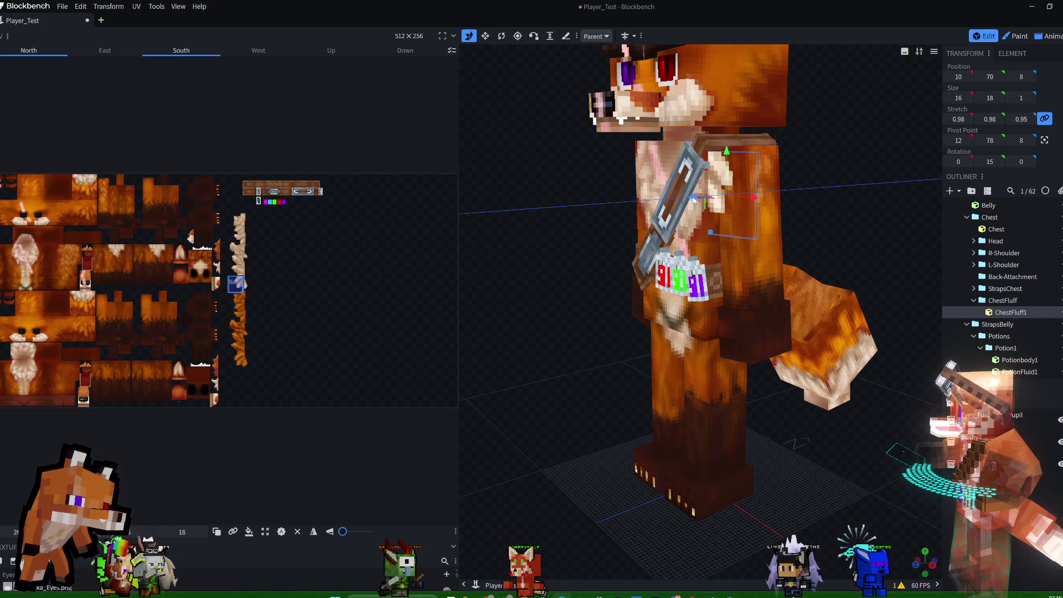
mouse_move(762, 197)
left_mouse_down()
mouse_move(739, 227)
mouse_move(821, 170)
mouse_move(864, 209)
mouse_move(805, 228)
left_mouse_up()
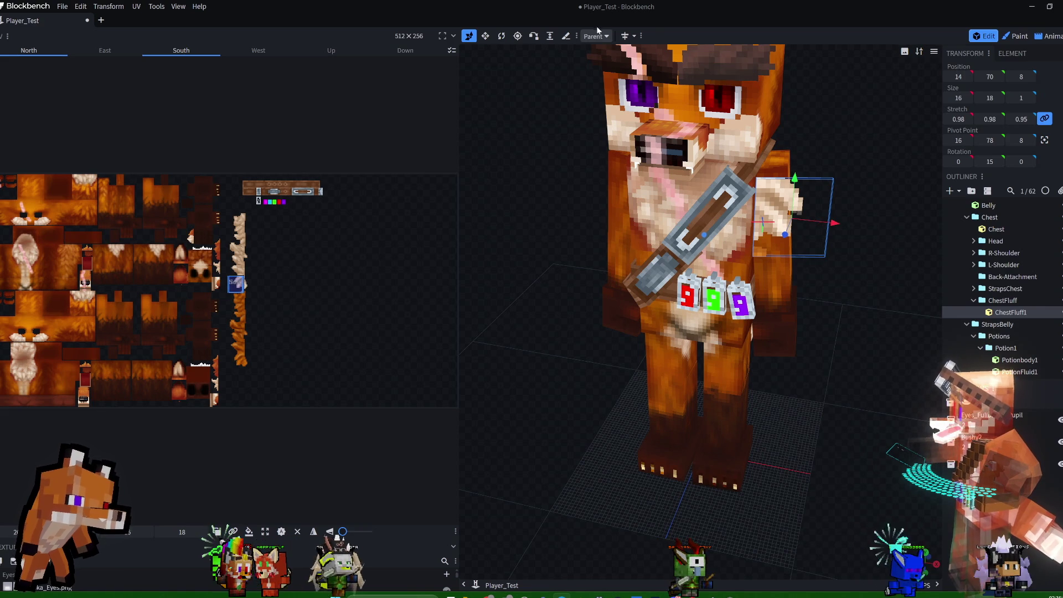
- Narrow the tuft to 10 wide and shift its UV area up the fluff strip
left_click(486, 37)
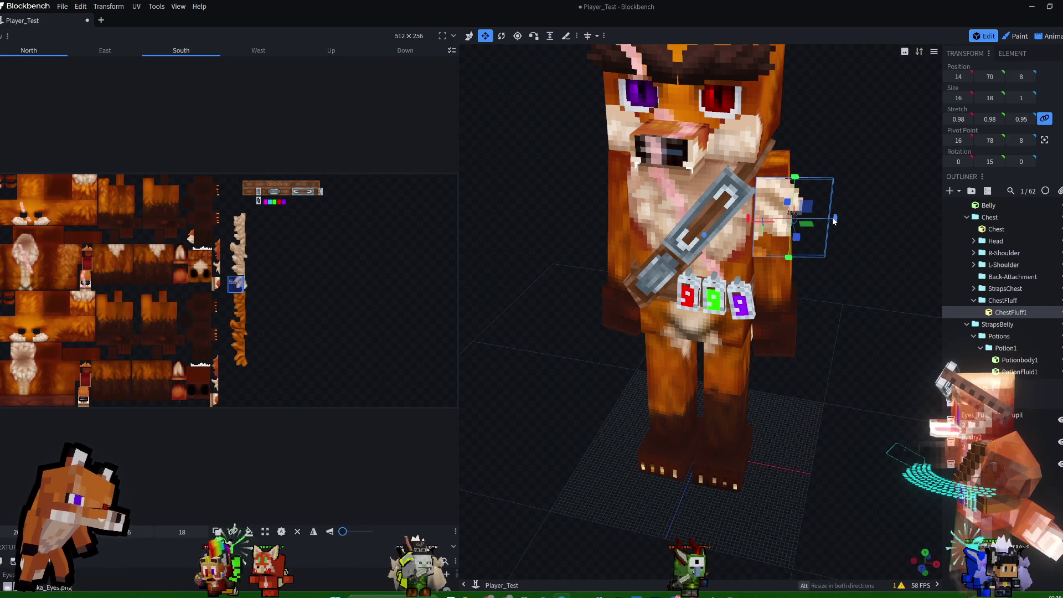
left_click_drag(823, 223, 822, 221)
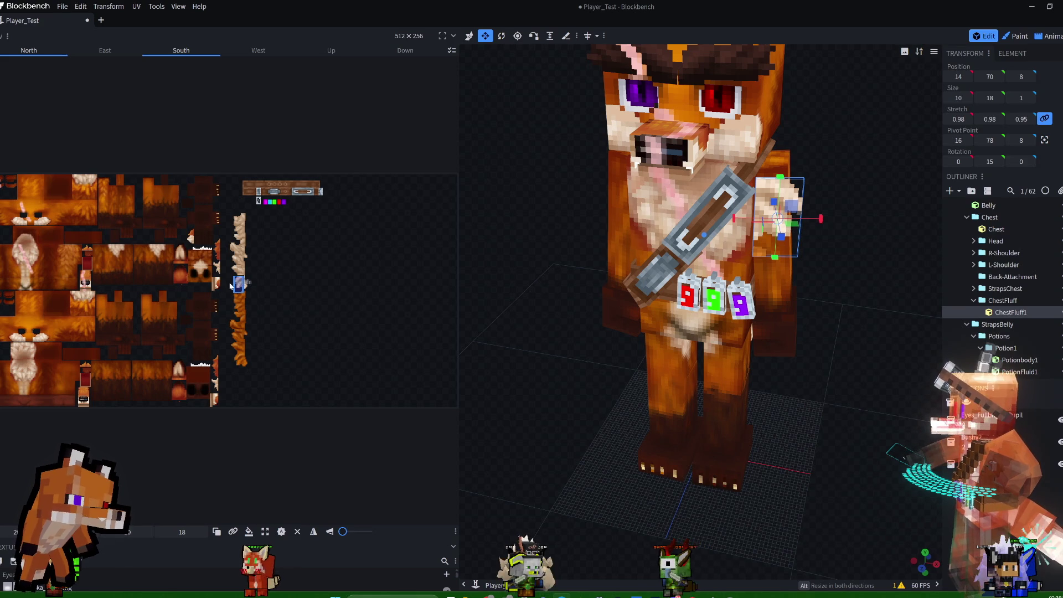
left_click_drag(238, 282, 234, 219)
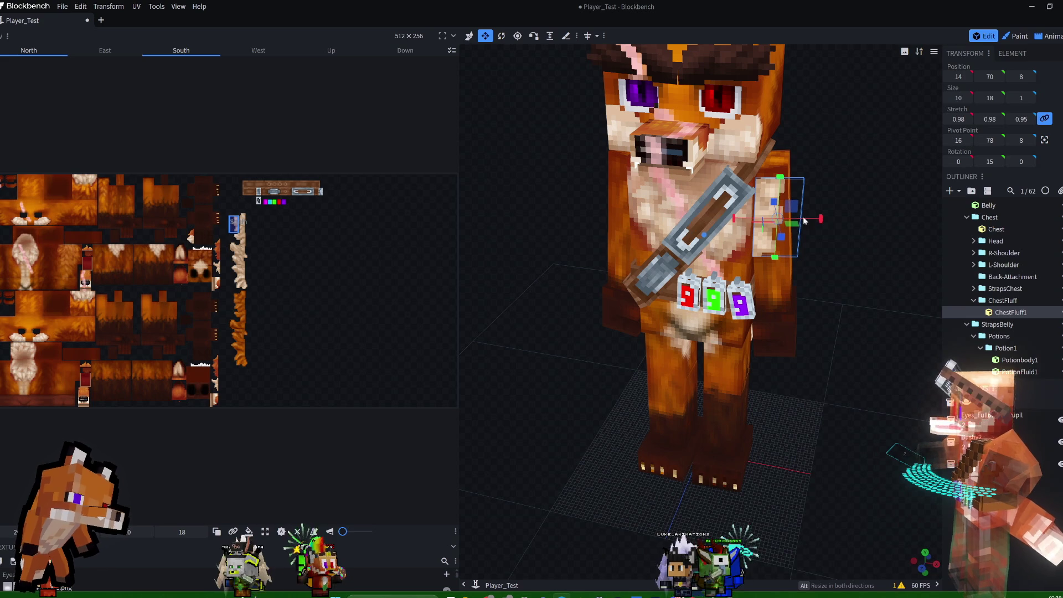
- Move the tuft three units inward, raise it three units, and shift its UV further up
left_click(473, 41)
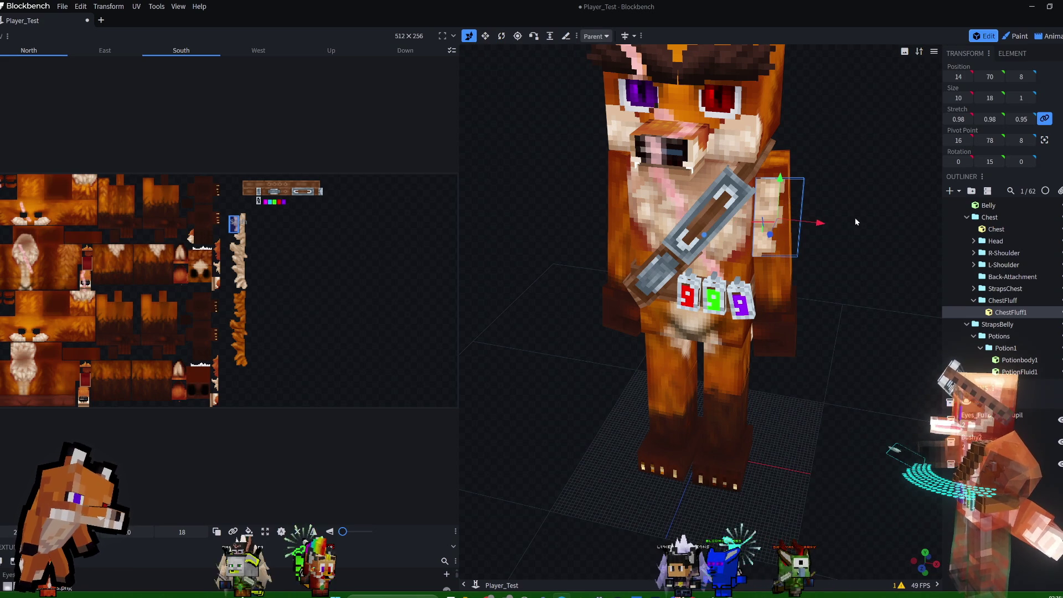
left_click_drag(824, 223, 814, 227)
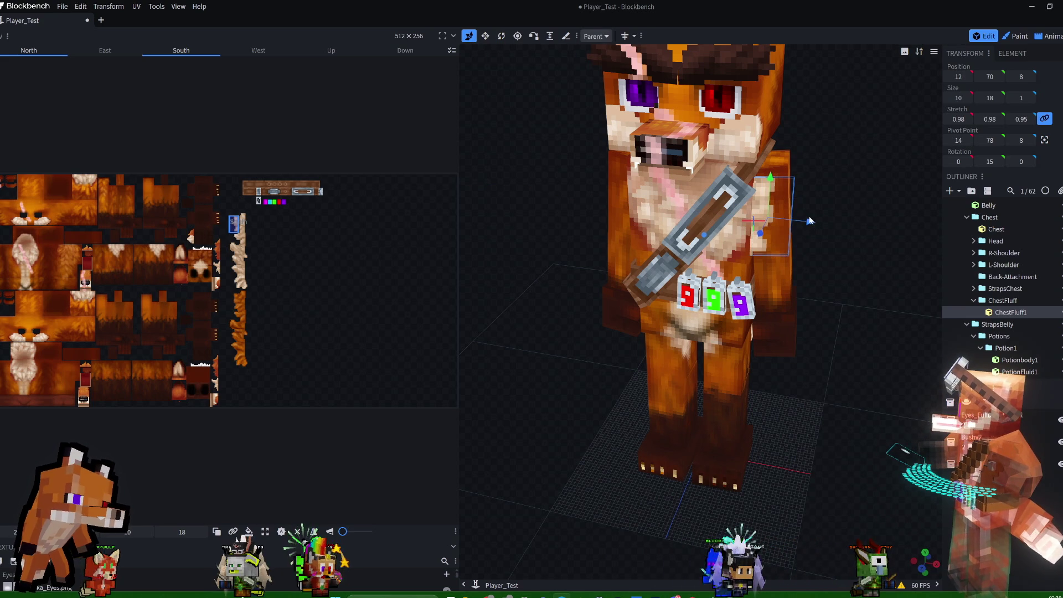
left_click_drag(811, 226, 806, 226)
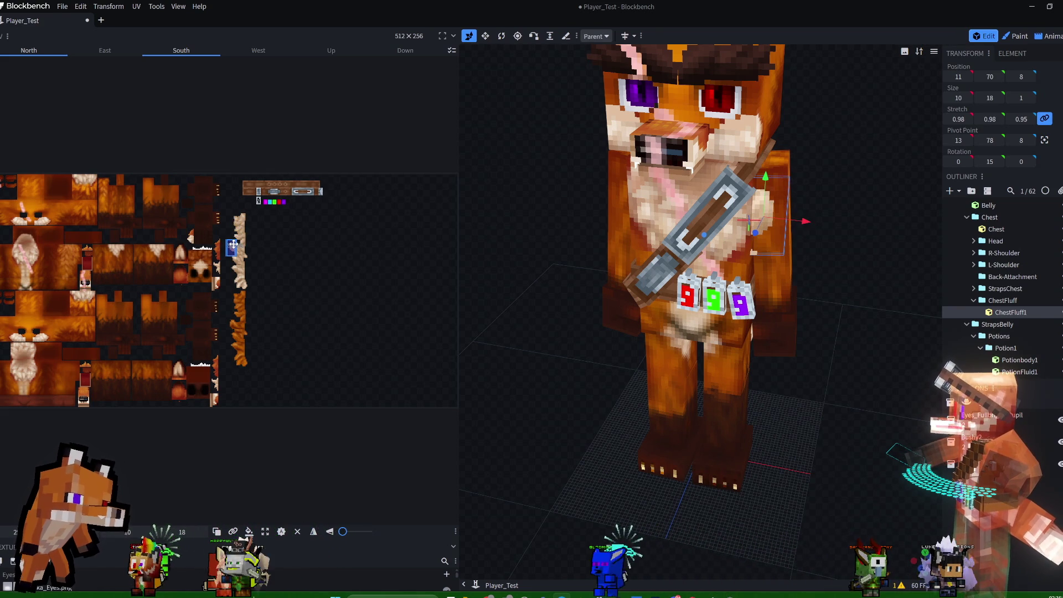
left_click_drag(234, 237, 238, 216)
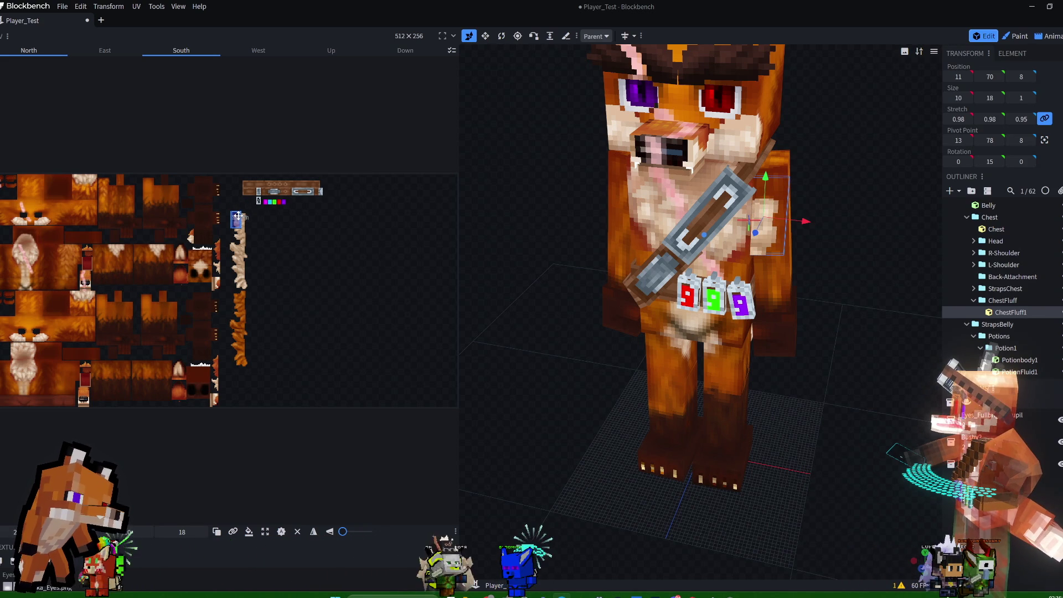
left_click_drag(763, 185, 771, 169)
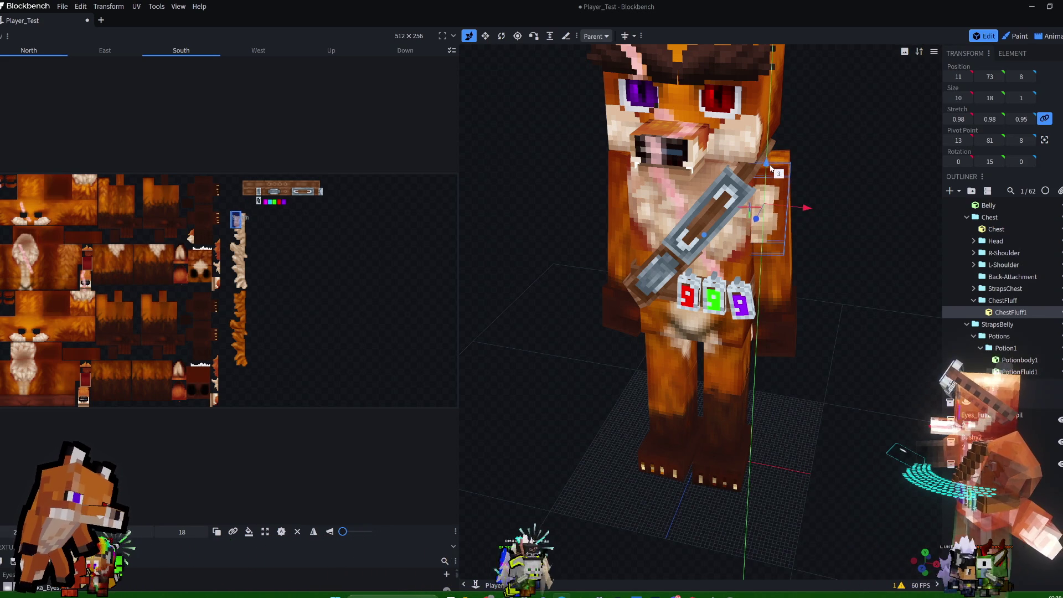
- Fine-tune the tuft's UV and position until it sits at 12, 69, 8
left_click_drag(862, 207, 714, 208)
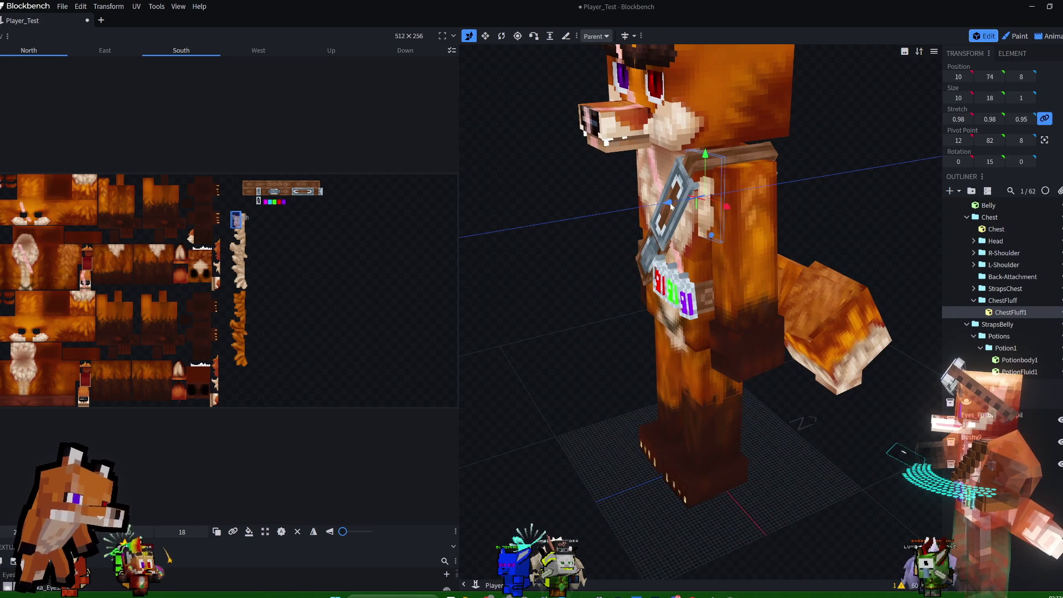
mouse_move(809, 203)
left_mouse_down()
mouse_move(820, 201)
mouse_move(778, 183)
mouse_move(852, 183)
mouse_move(865, 194)
mouse_move(791, 191)
left_mouse_up()
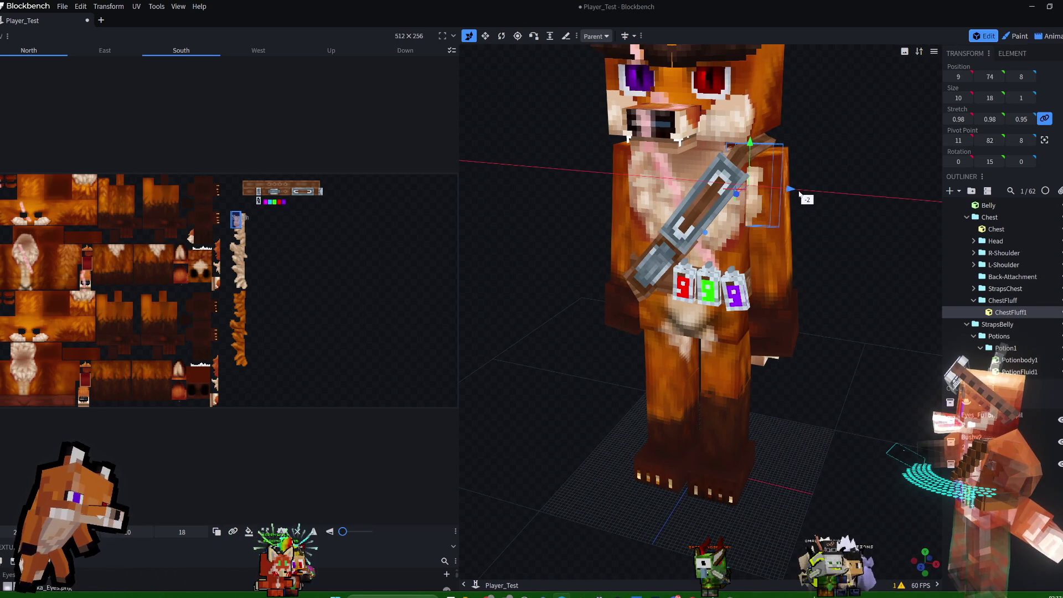
mouse_move(808, 193)
left_mouse_down()
mouse_move(761, 201)
mouse_move(868, 173)
left_mouse_up()
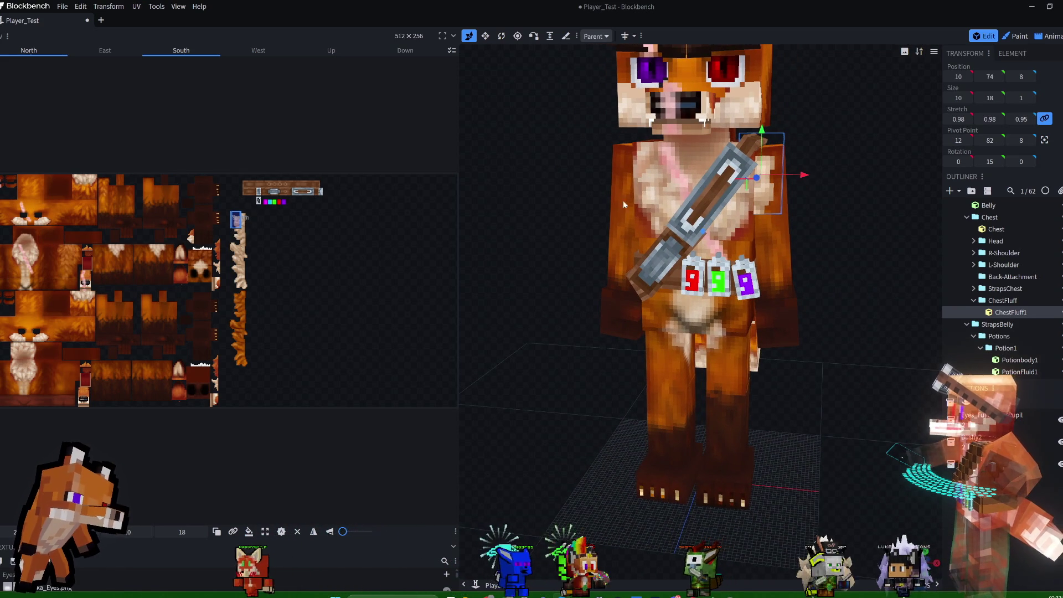
left_click_drag(807, 191, 790, 191)
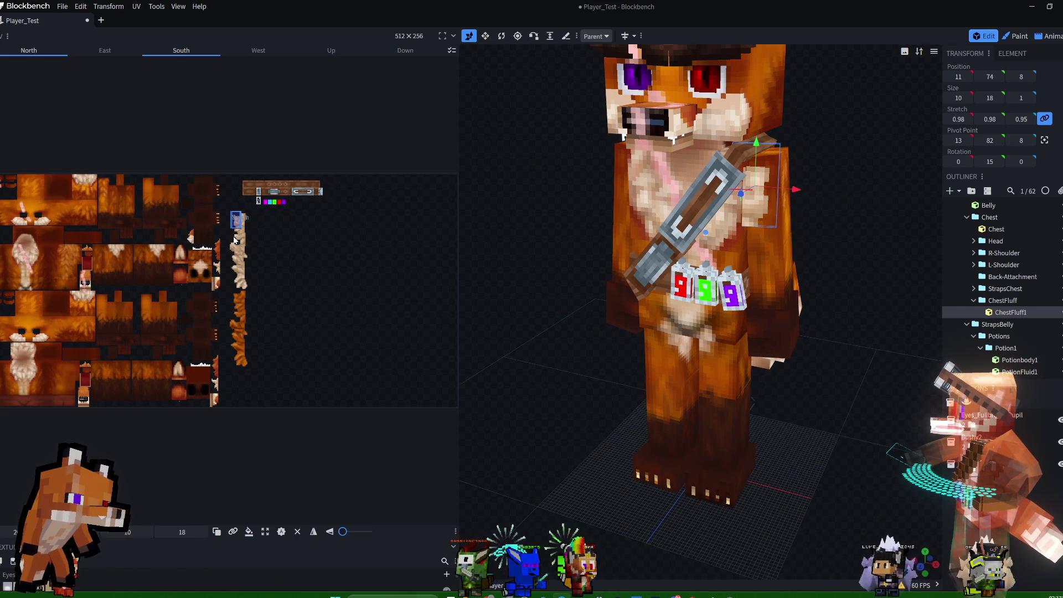
left_click_drag(235, 285, 237, 281)
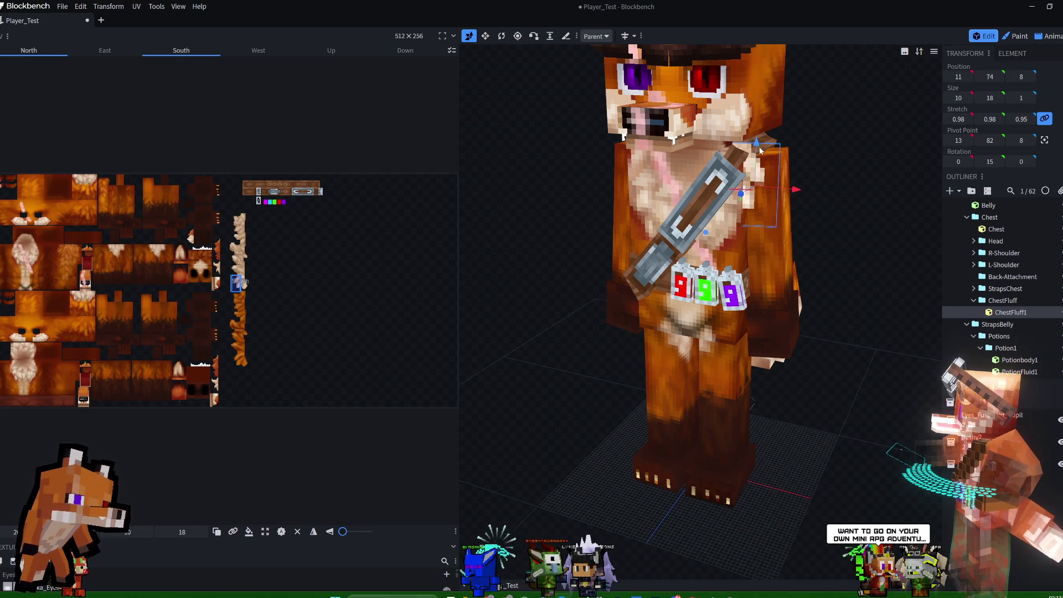
left_click_drag(755, 143, 756, 173)
left_click_drag(795, 213, 804, 218)
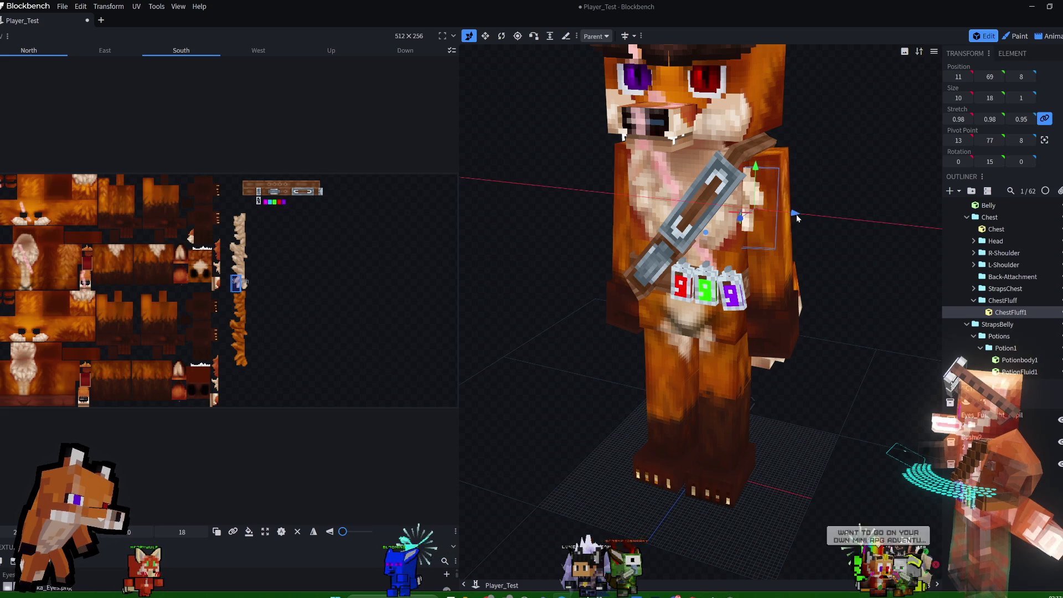
mouse_move(849, 191)
left_mouse_down()
mouse_move(829, 180)
mouse_move(820, 206)
mouse_move(892, 175)
left_mouse_up()
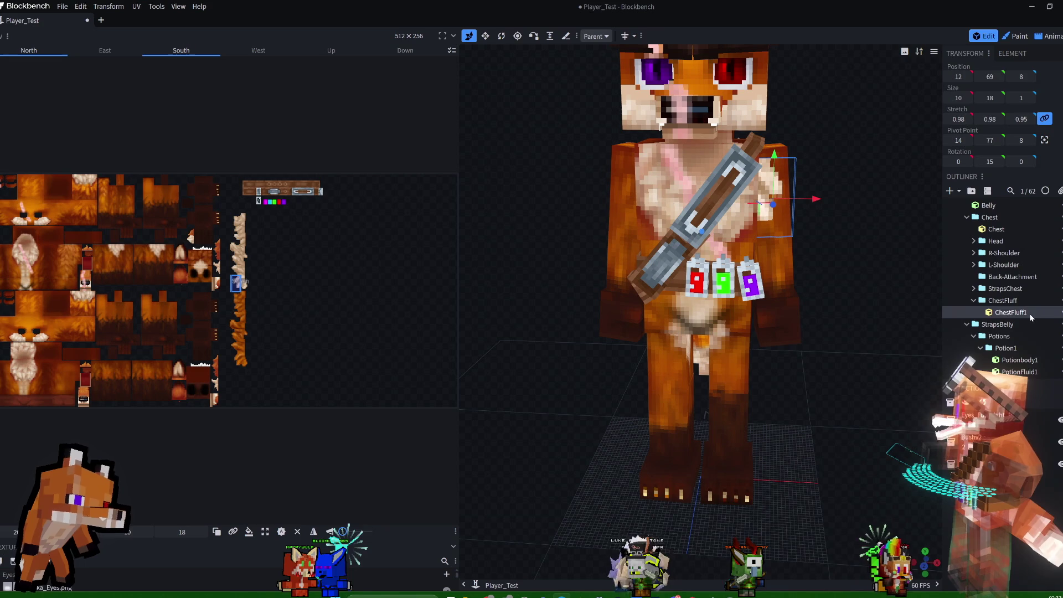
right_click(1027, 314)
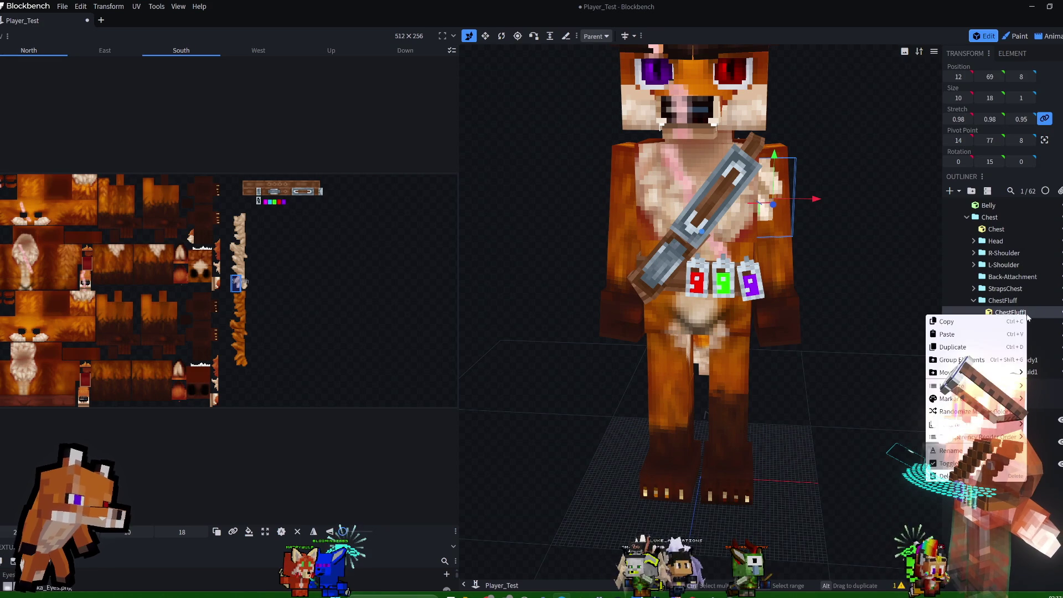
left_click(967, 348)
left_click_drag(815, 205, 779, 206)
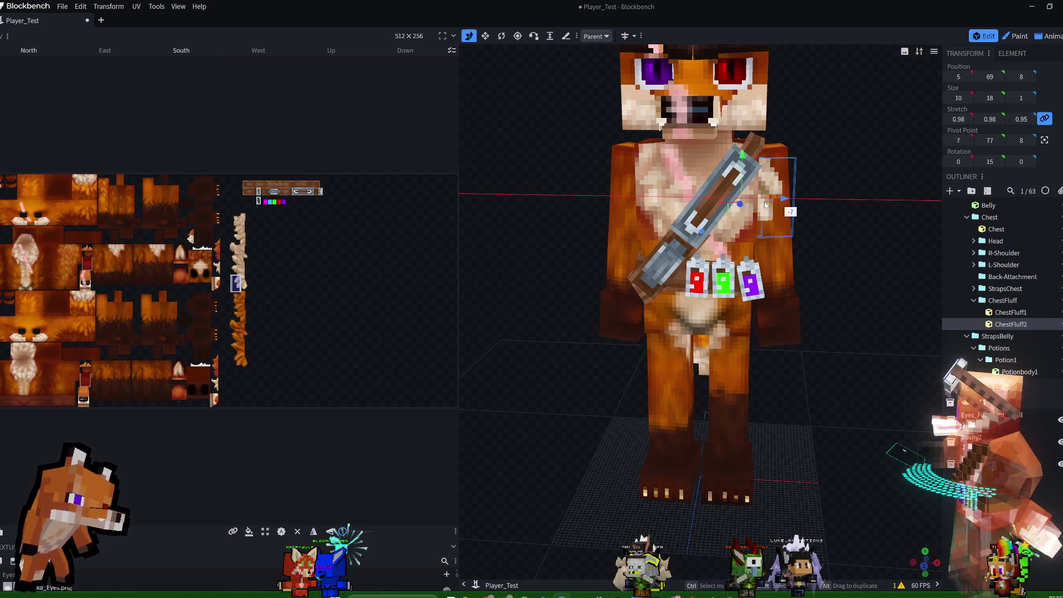
left_click_drag(684, 200, 677, 197)
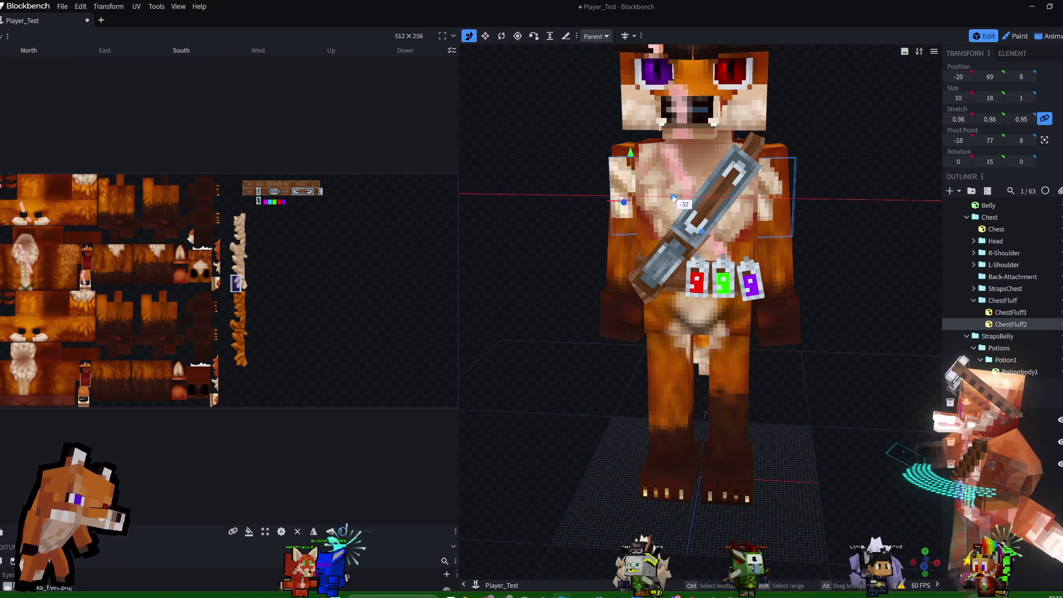
left_click_drag(863, 183, 857, 200)
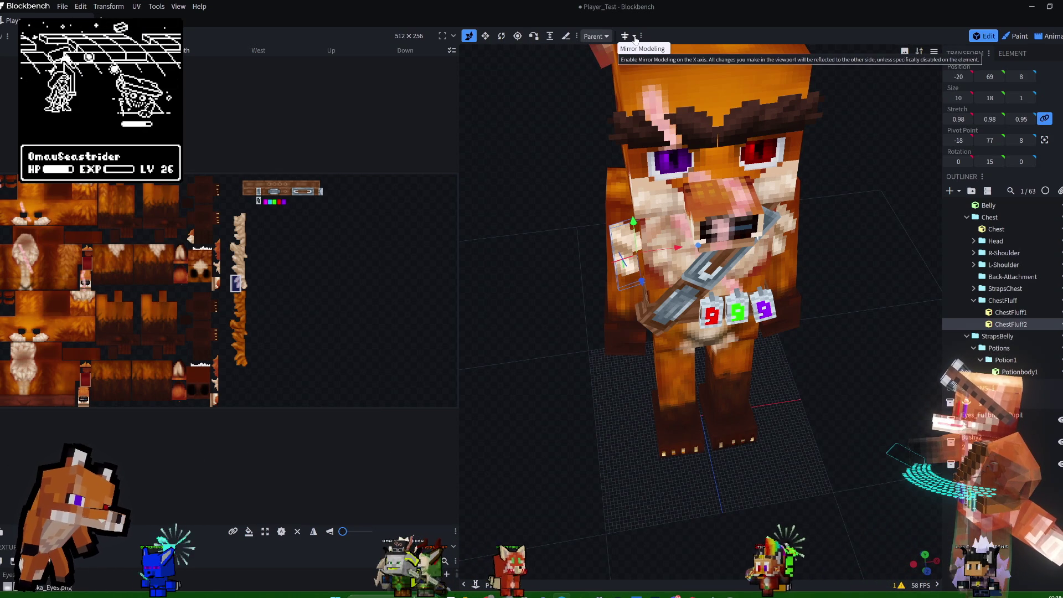
left_click(634, 37)
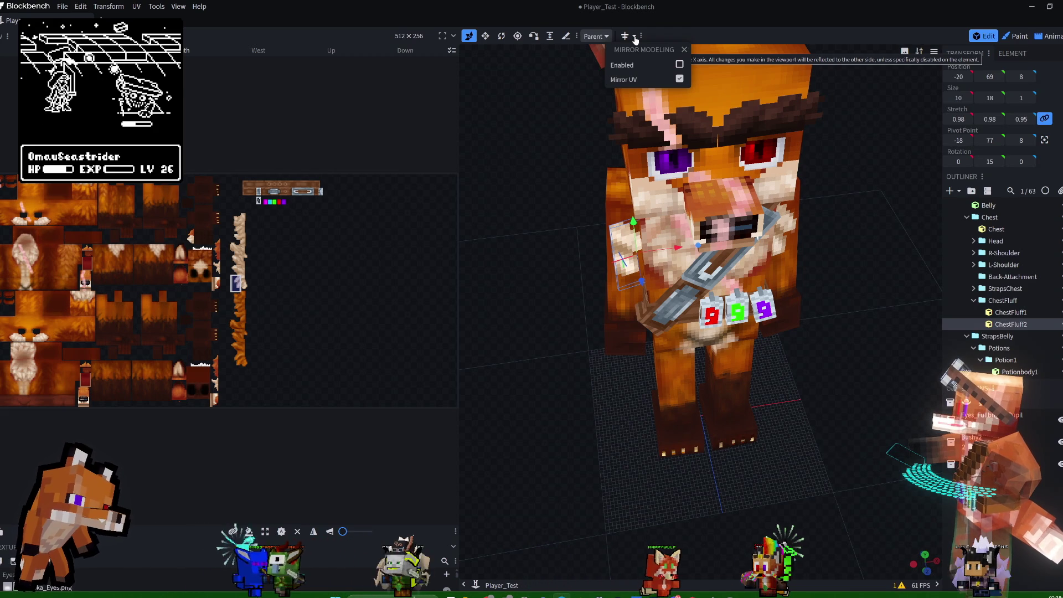
left_click(680, 65)
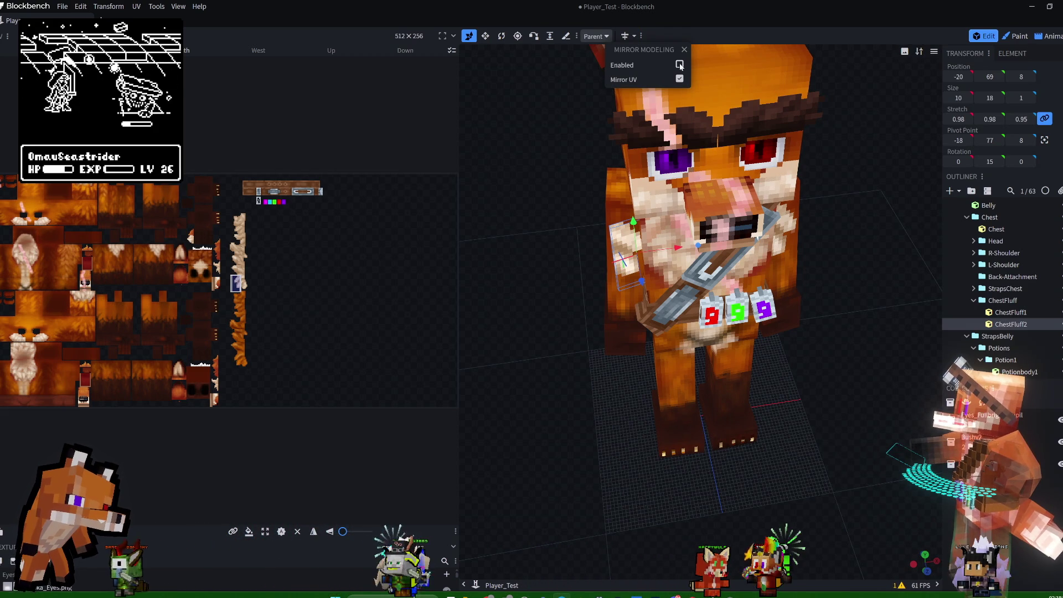
left_click(637, 37)
left_click(637, 38)
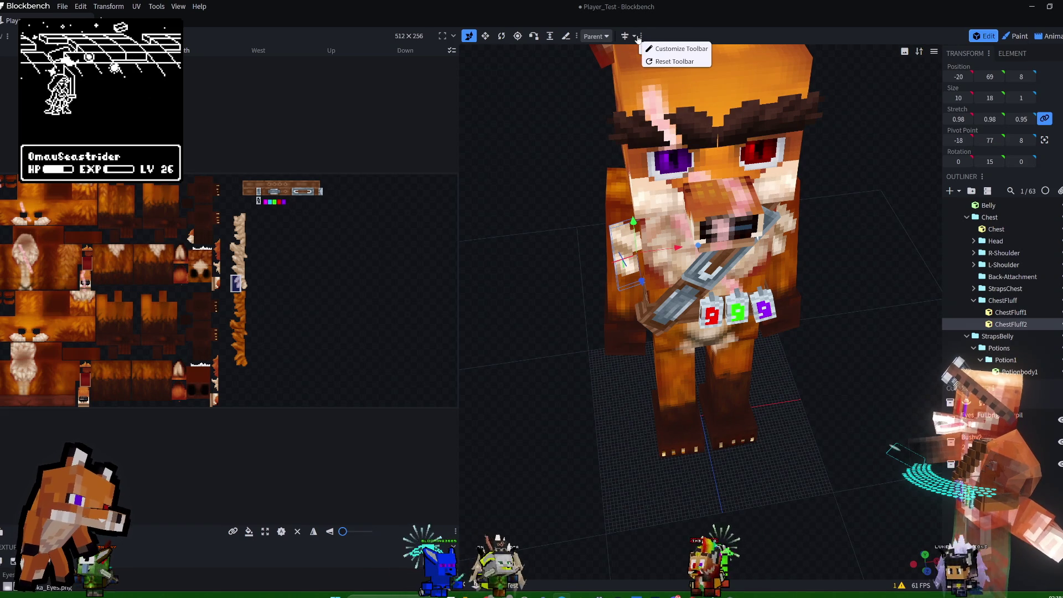
left_click(634, 36)
key("Escape")
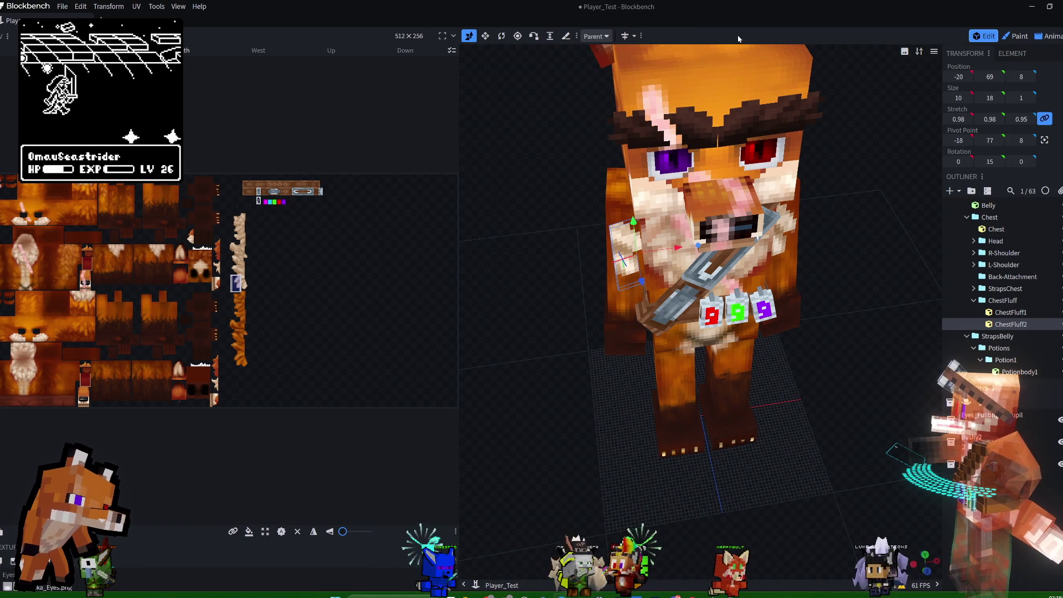
key("r")
- Set ChestFluff2's Y rotation to -15°
left_click_drag(626, 282, 624, 287)
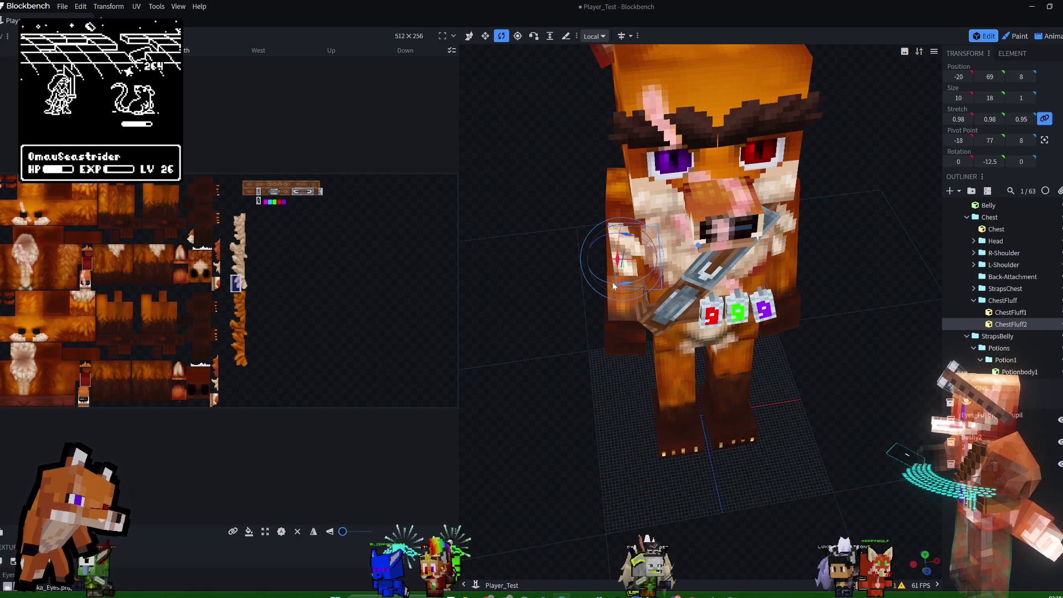
left_click_drag(700, 250, 676, 277)
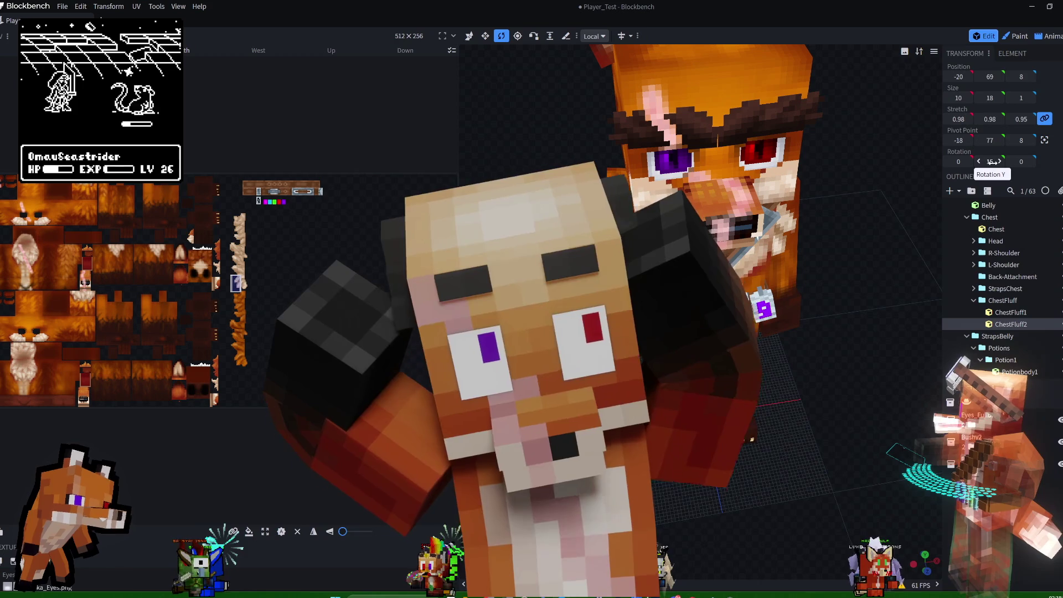
left_click(993, 163)
type("15")
key("Return")
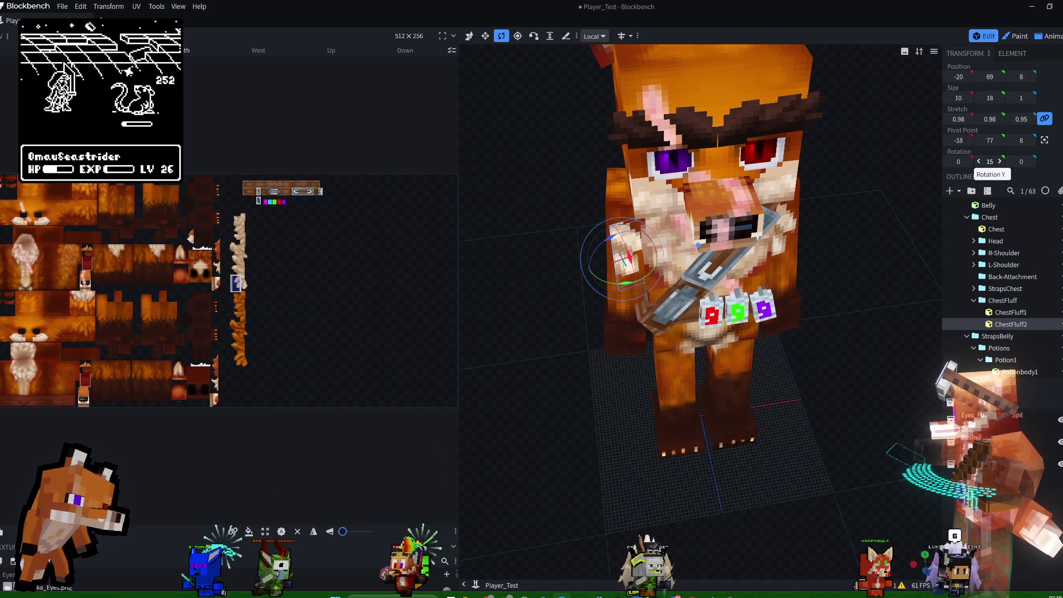
key("ctrl+z")
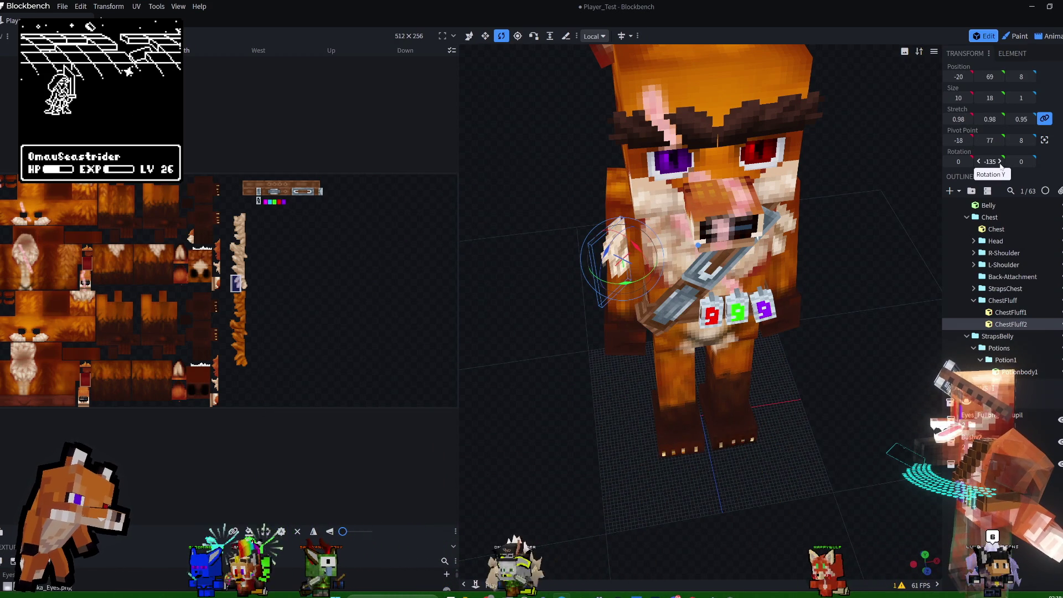
key("ctrl+y")
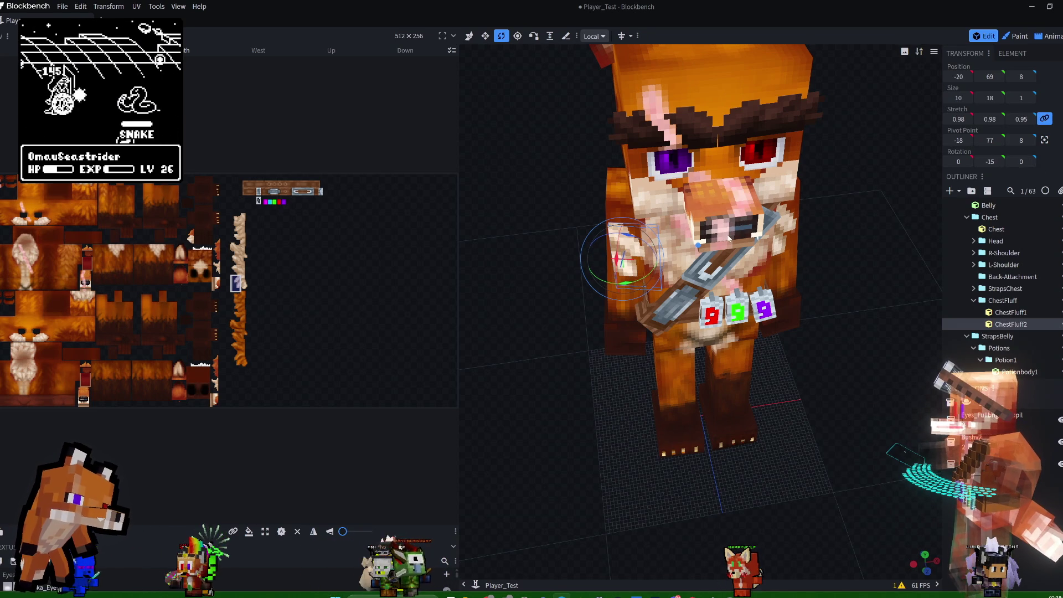
- Mirror ChestFluff2's UV on X and move it out to position -22, 69, 6
left_click(314, 531)
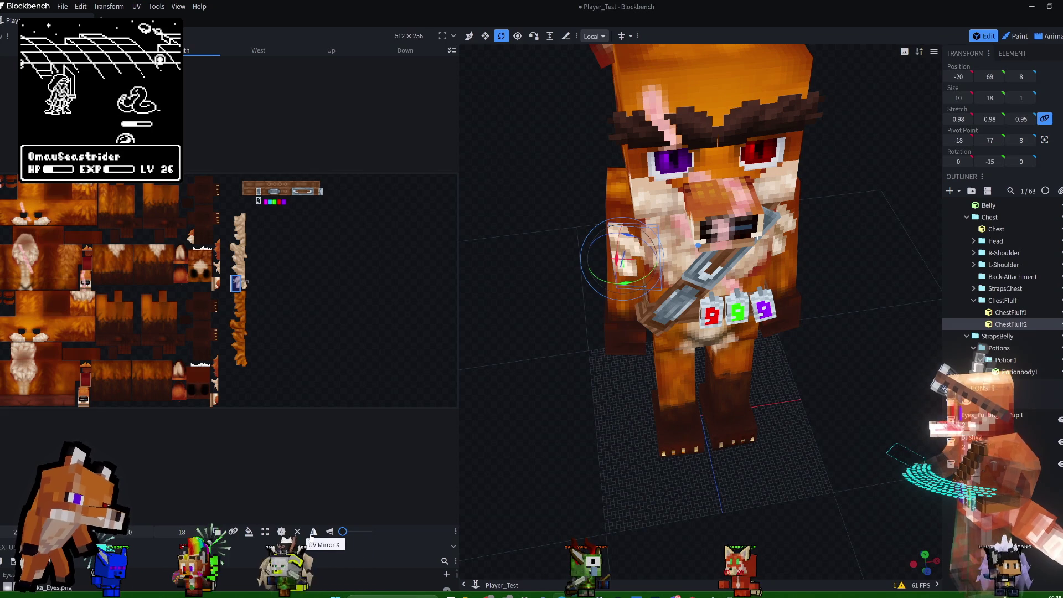
left_click(313, 532)
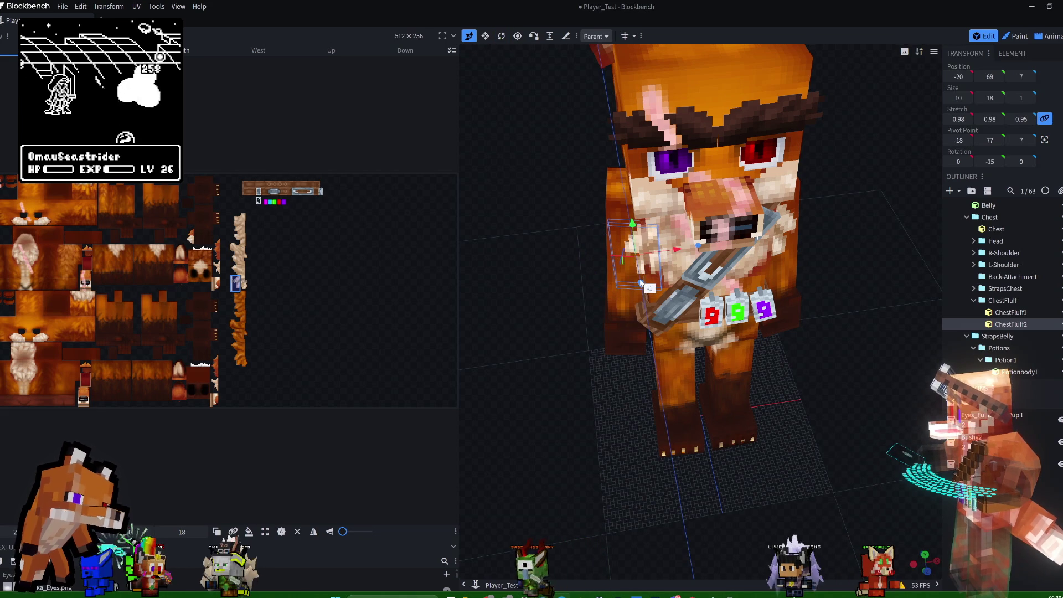
left_click_drag(883, 218, 820, 194)
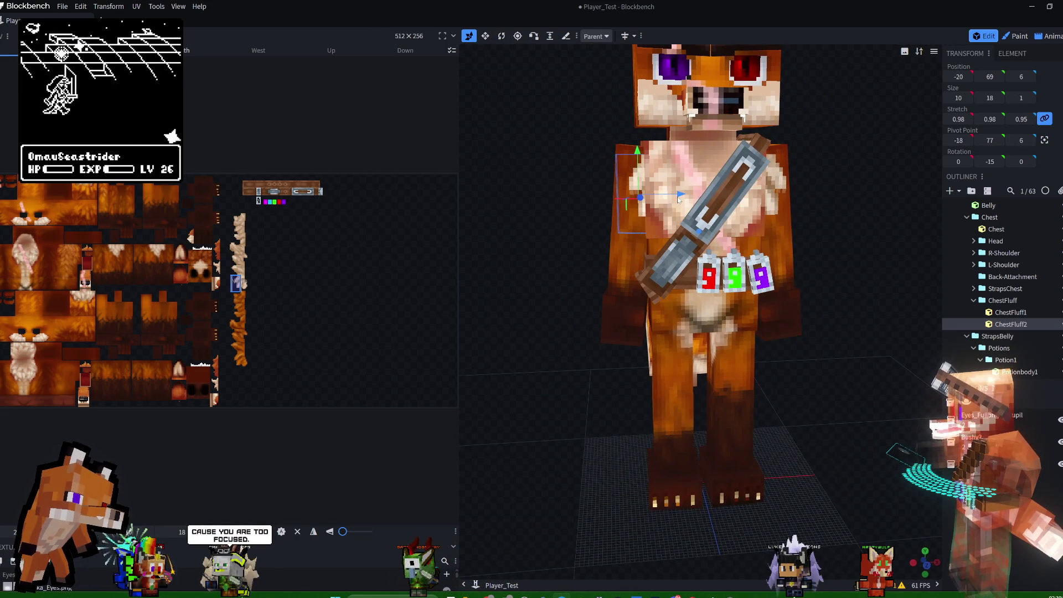
left_click_drag(679, 195, 672, 197)
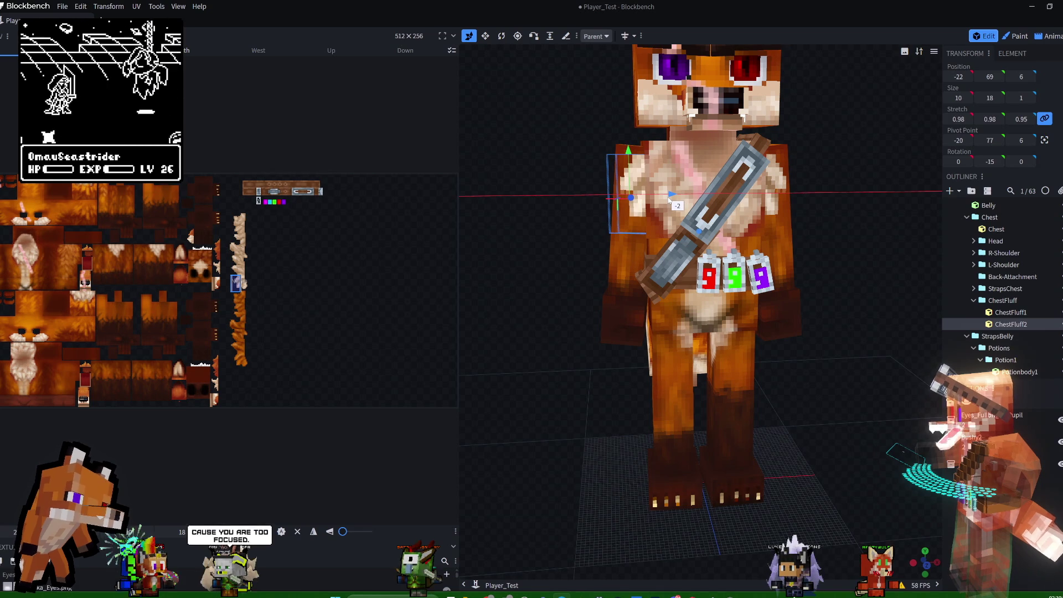
mouse_move(845, 191)
left_mouse_down()
mouse_move(790, 207)
mouse_move(815, 174)
mouse_move(840, 198)
mouse_move(766, 185)
mouse_move(931, 171)
left_mouse_up()
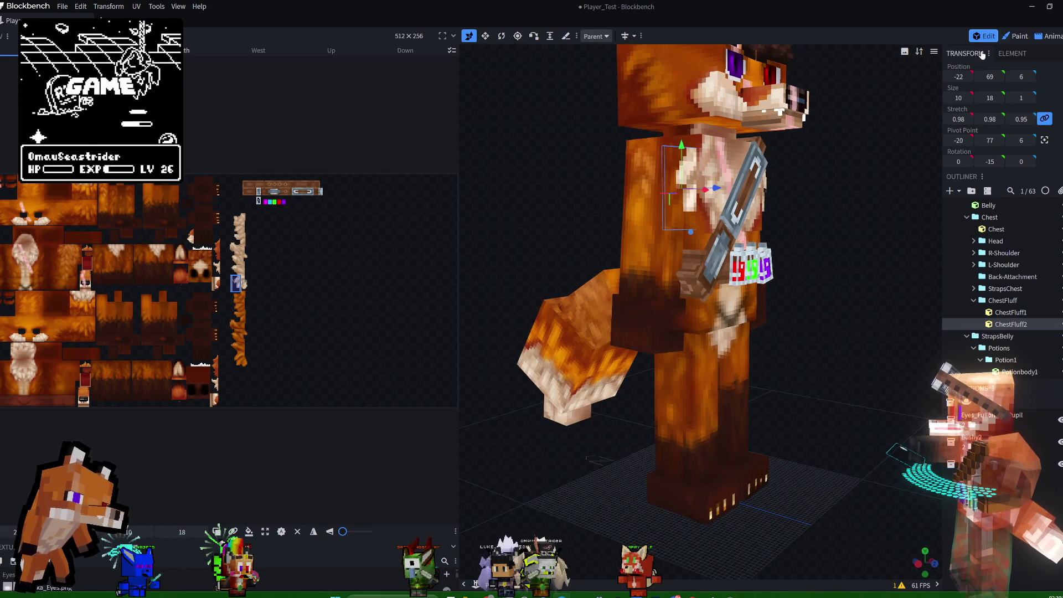
left_click(1050, 36)
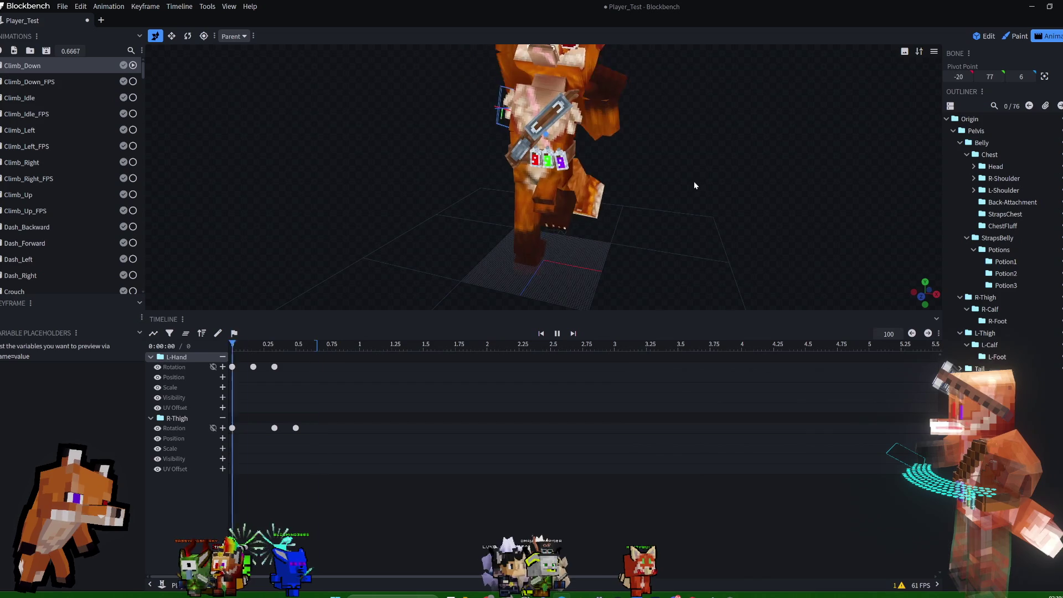
left_click_drag(695, 181, 827, 166)
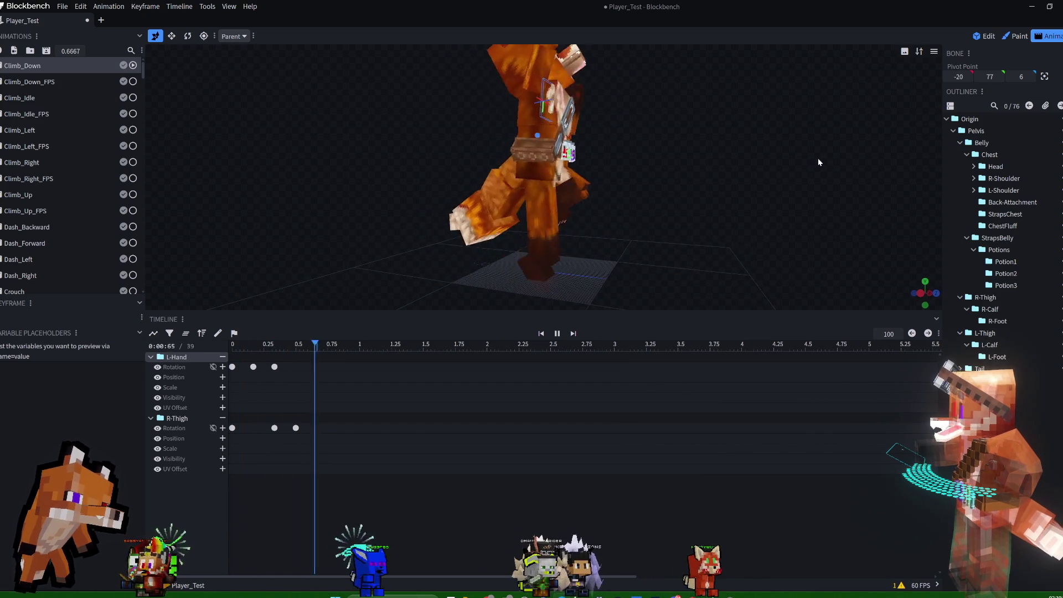
key("space")
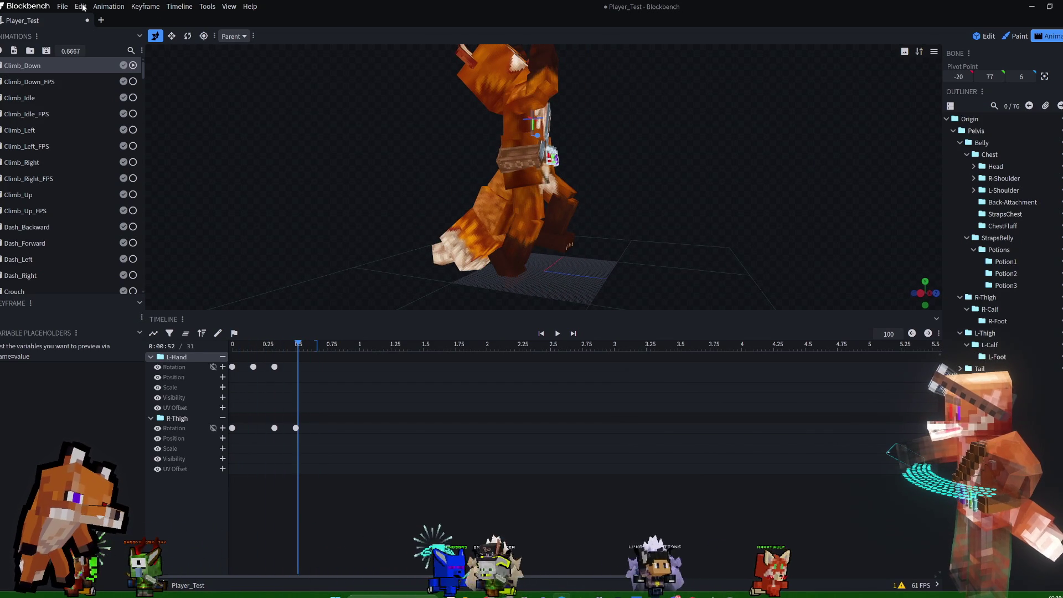
left_click(985, 37)
left_click_drag(812, 162, 708, 213)
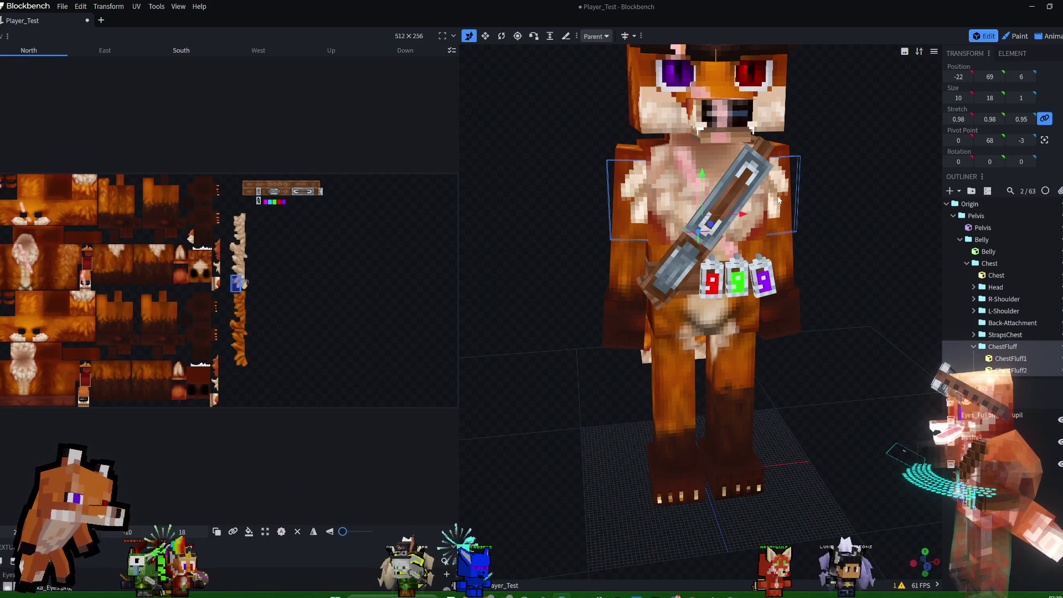
- Raise ChestFluff2 to Y 70.3 and push it back to Z 6.6 against the chest
left_click_drag(701, 176, 703, 173)
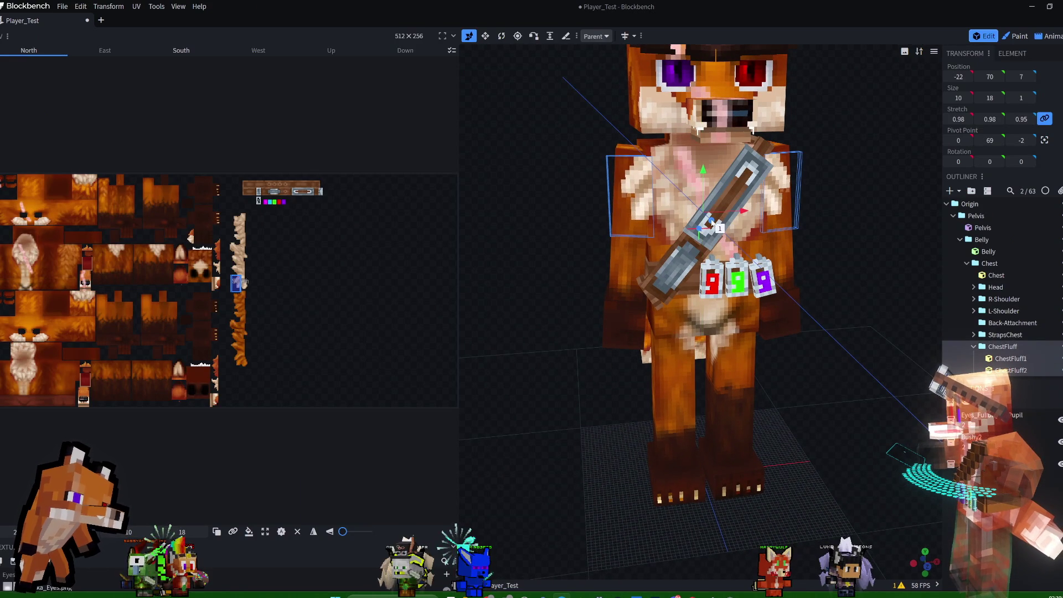
left_click_drag(909, 151, 1005, 169)
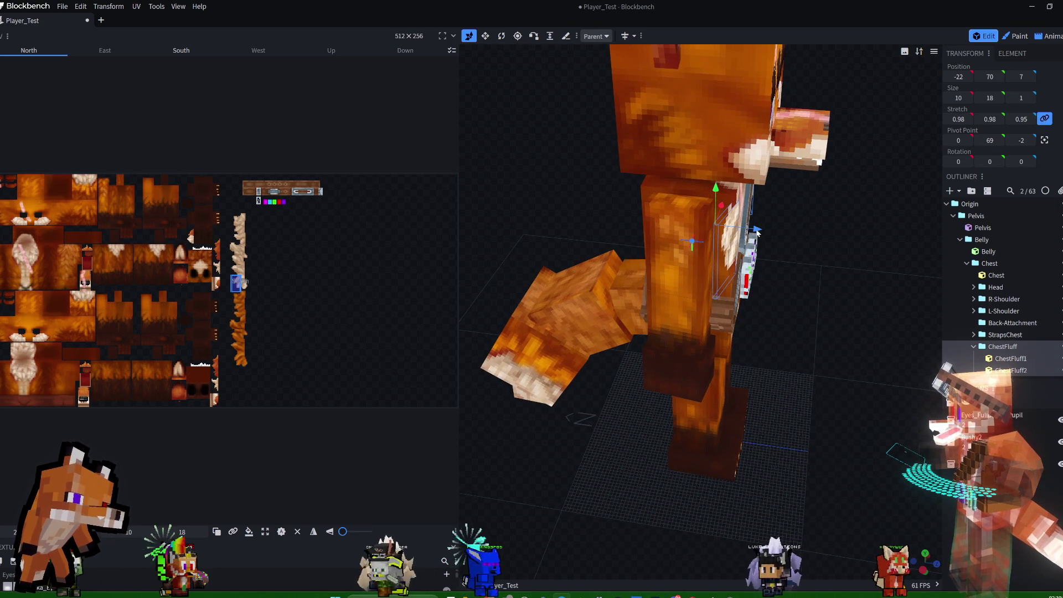
left_click_drag(757, 232, 755, 229)
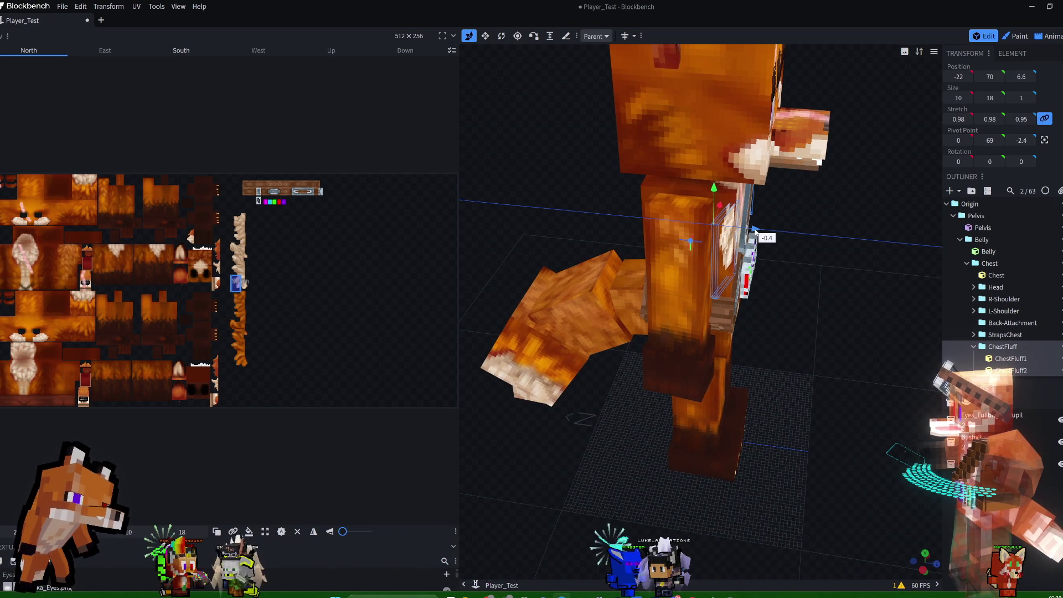
mouse_move(832, 194)
left_mouse_down()
mouse_move(685, 178)
mouse_move(685, 217)
mouse_move(667, 227)
left_mouse_up()
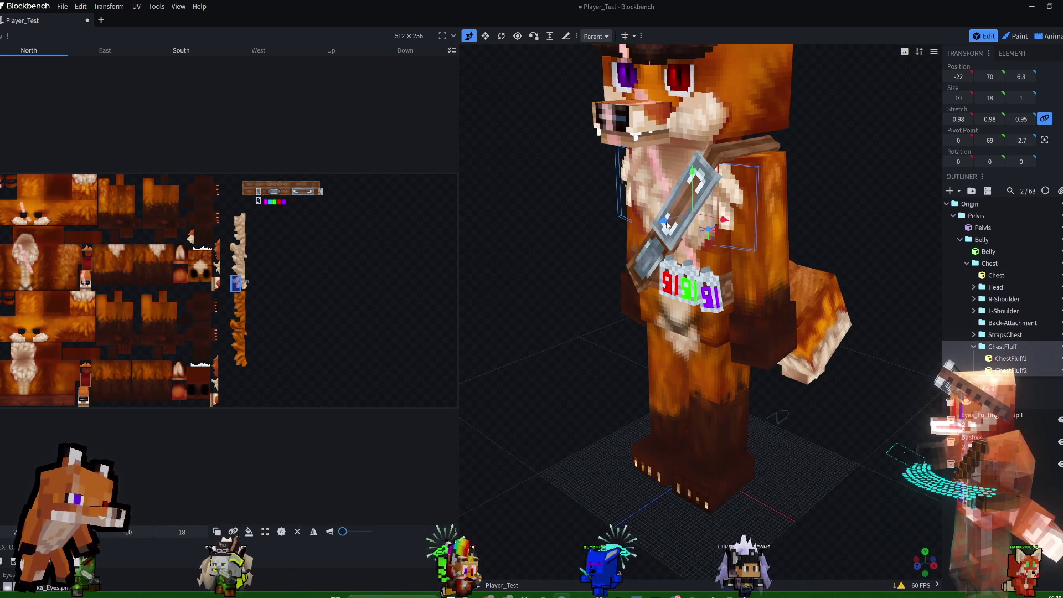
left_click_drag(808, 177, 859, 171)
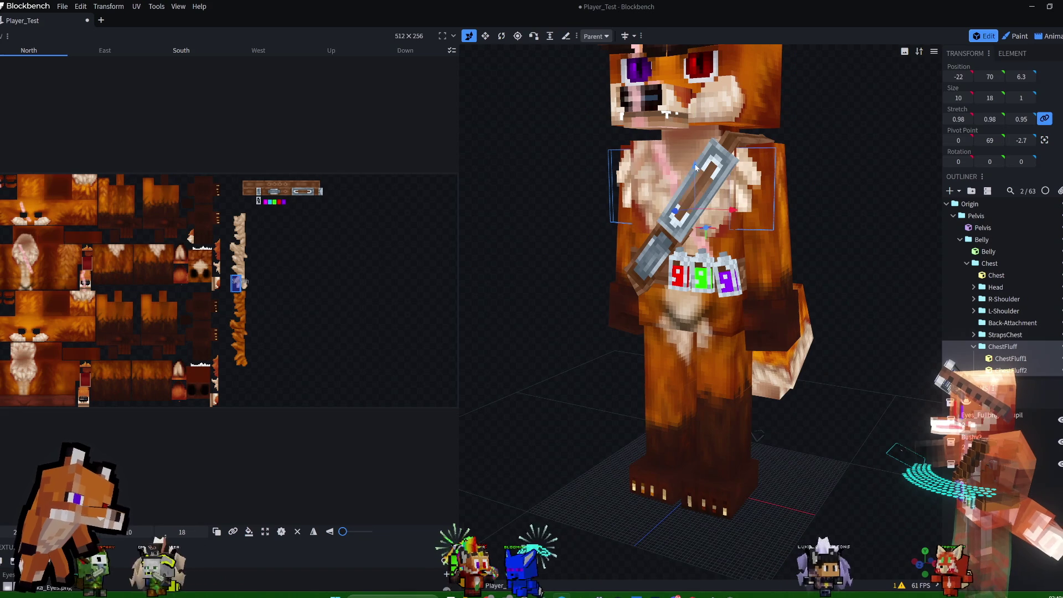
left_click_drag(694, 165, 697, 166)
mouse_move(829, 155)
left_mouse_down()
mouse_move(980, 181)
mouse_move(849, 148)
mouse_move(828, 159)
mouse_move(1003, 162)
left_mouse_up()
- Orbit and zoom around the chest to inspect the tufts beside the strap
key("v")
left_click_drag(828, 143, 622, 139)
scroll(622, 136, "up", 3)
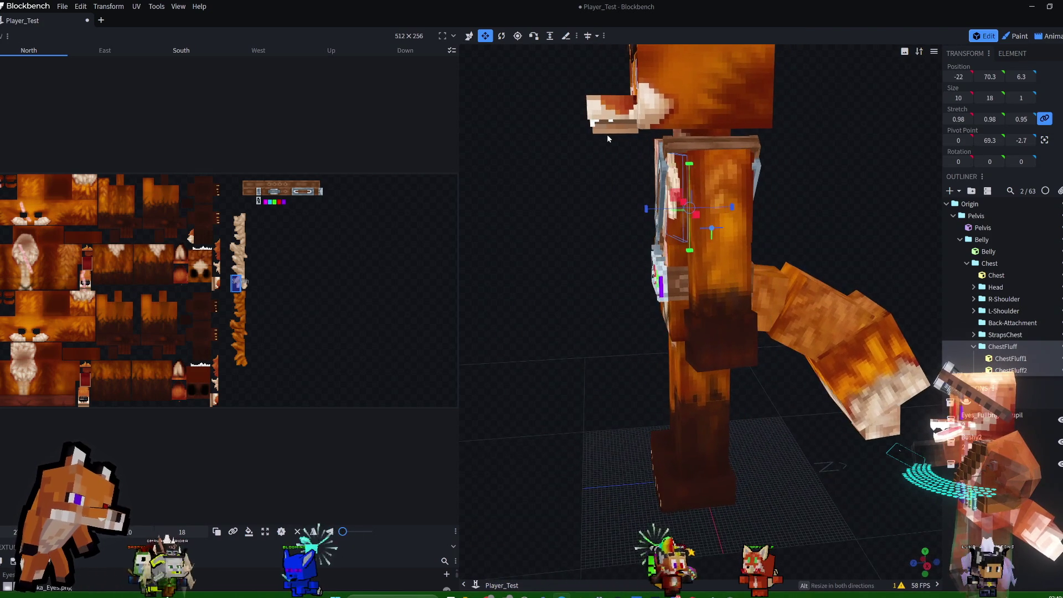
scroll(605, 232, "up", 3)
mouse_move(600, 185)
left_mouse_down()
mouse_move(586, 191)
mouse_move(588, 283)
mouse_move(570, 273)
mouse_move(770, 281)
mouse_move(805, 271)
left_mouse_up()
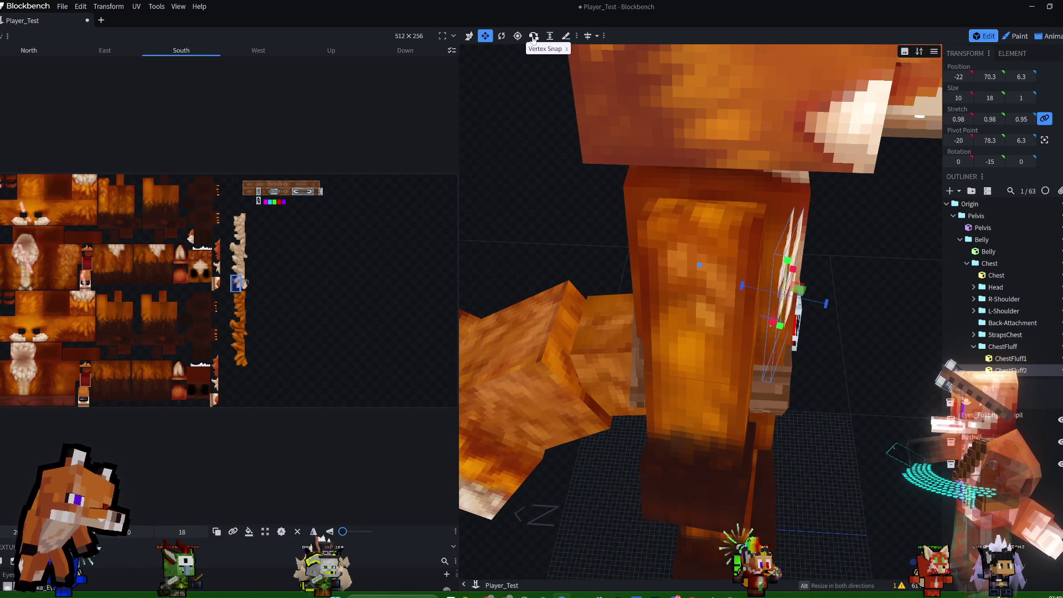
left_click(470, 36)
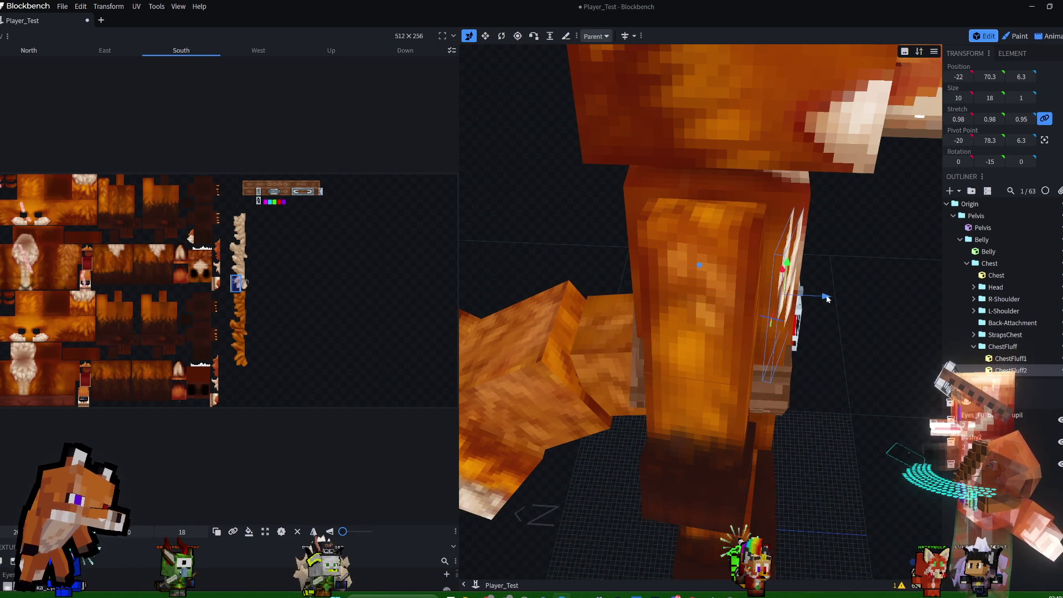
mouse_move(879, 229)
left_mouse_down()
mouse_move(753, 184)
mouse_move(673, 191)
mouse_move(837, 205)
mouse_move(762, 210)
mouse_move(873, 204)
mouse_move(781, 197)
mouse_move(668, 225)
left_mouse_up()
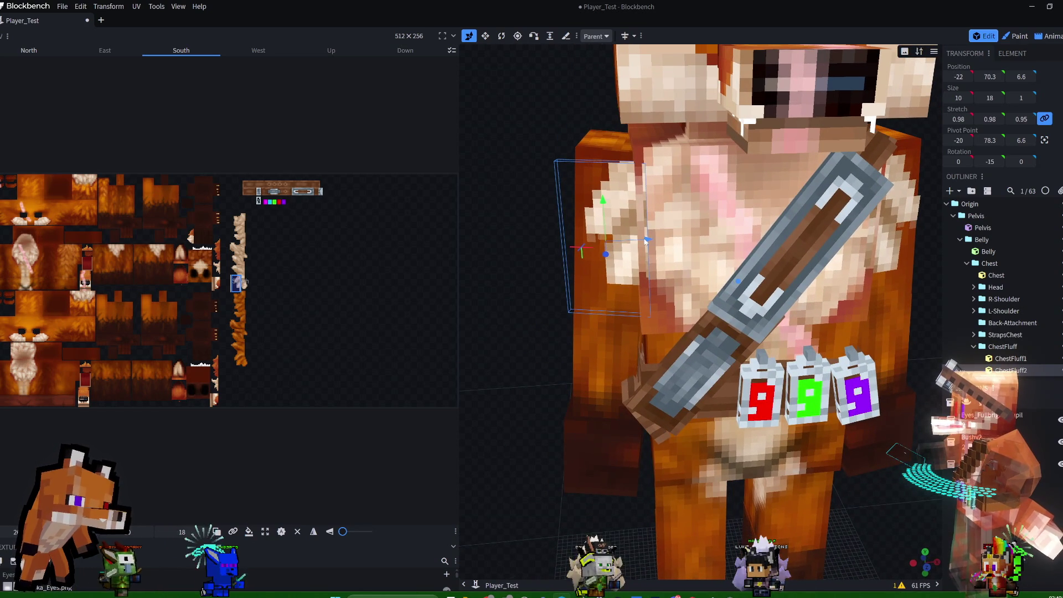